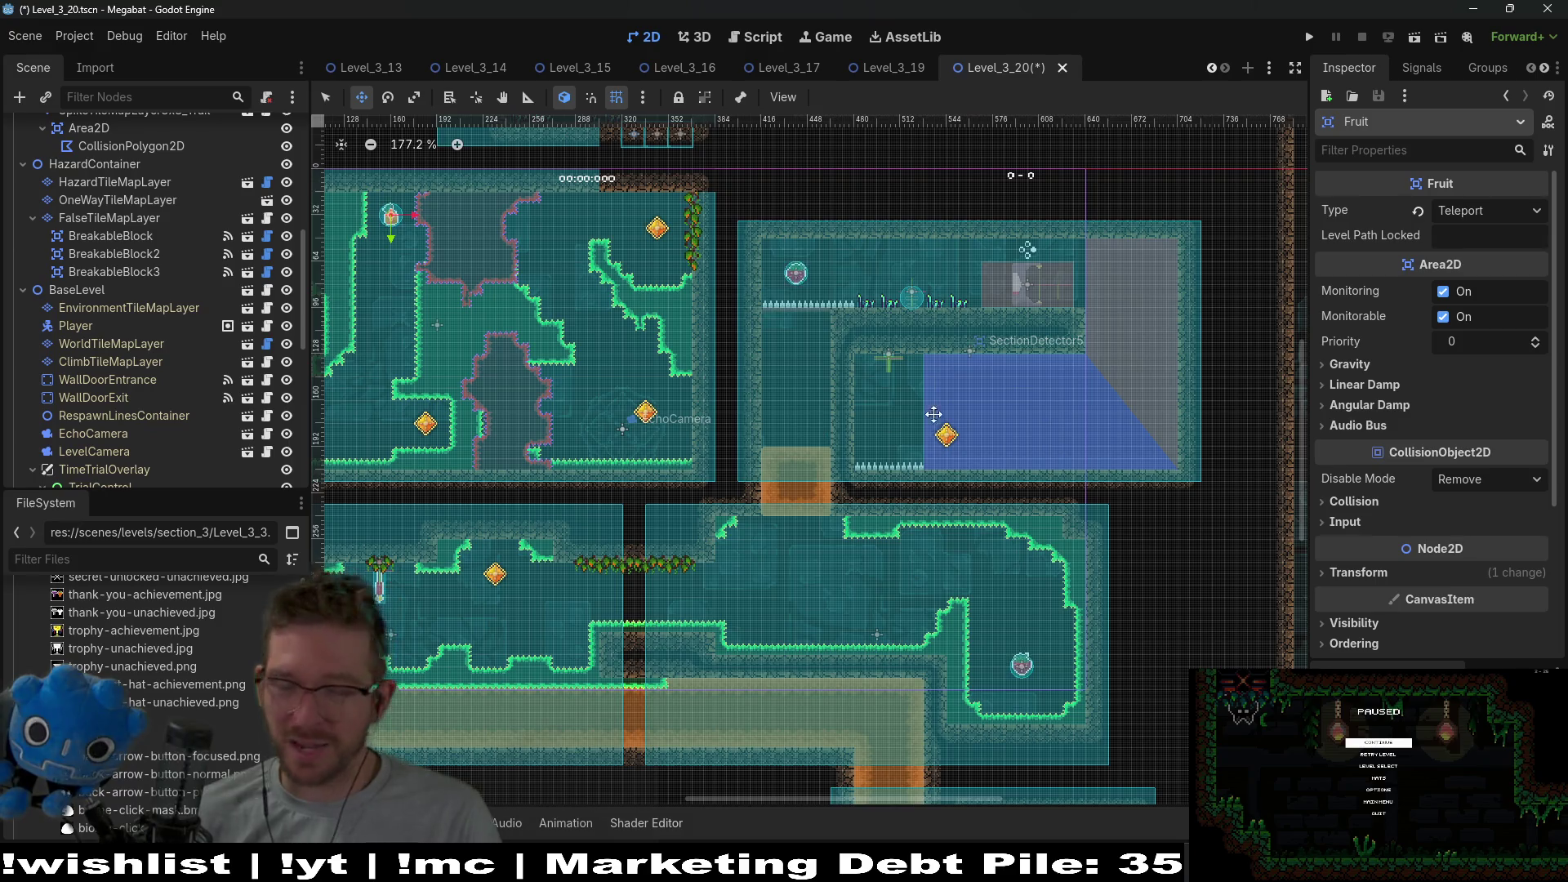
Select the EnvironmentTileMapLayer node so its TileMap editor appears.
scroll(1036, 407, "left", 5)
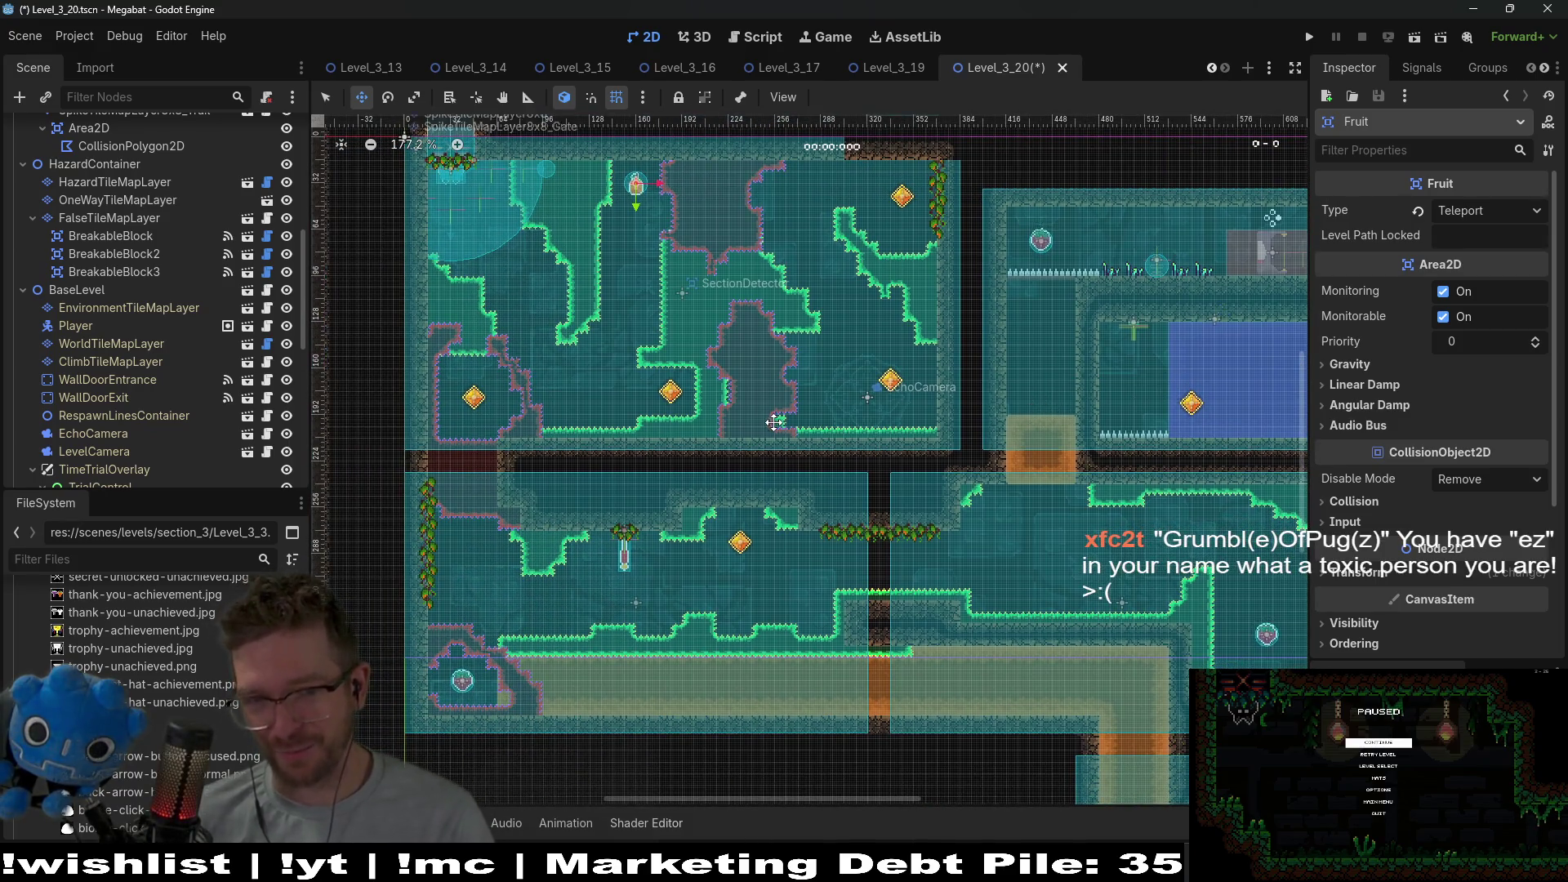
scroll(899, 378, "left", 2)
left_click_drag(901, 481, 905, 418)
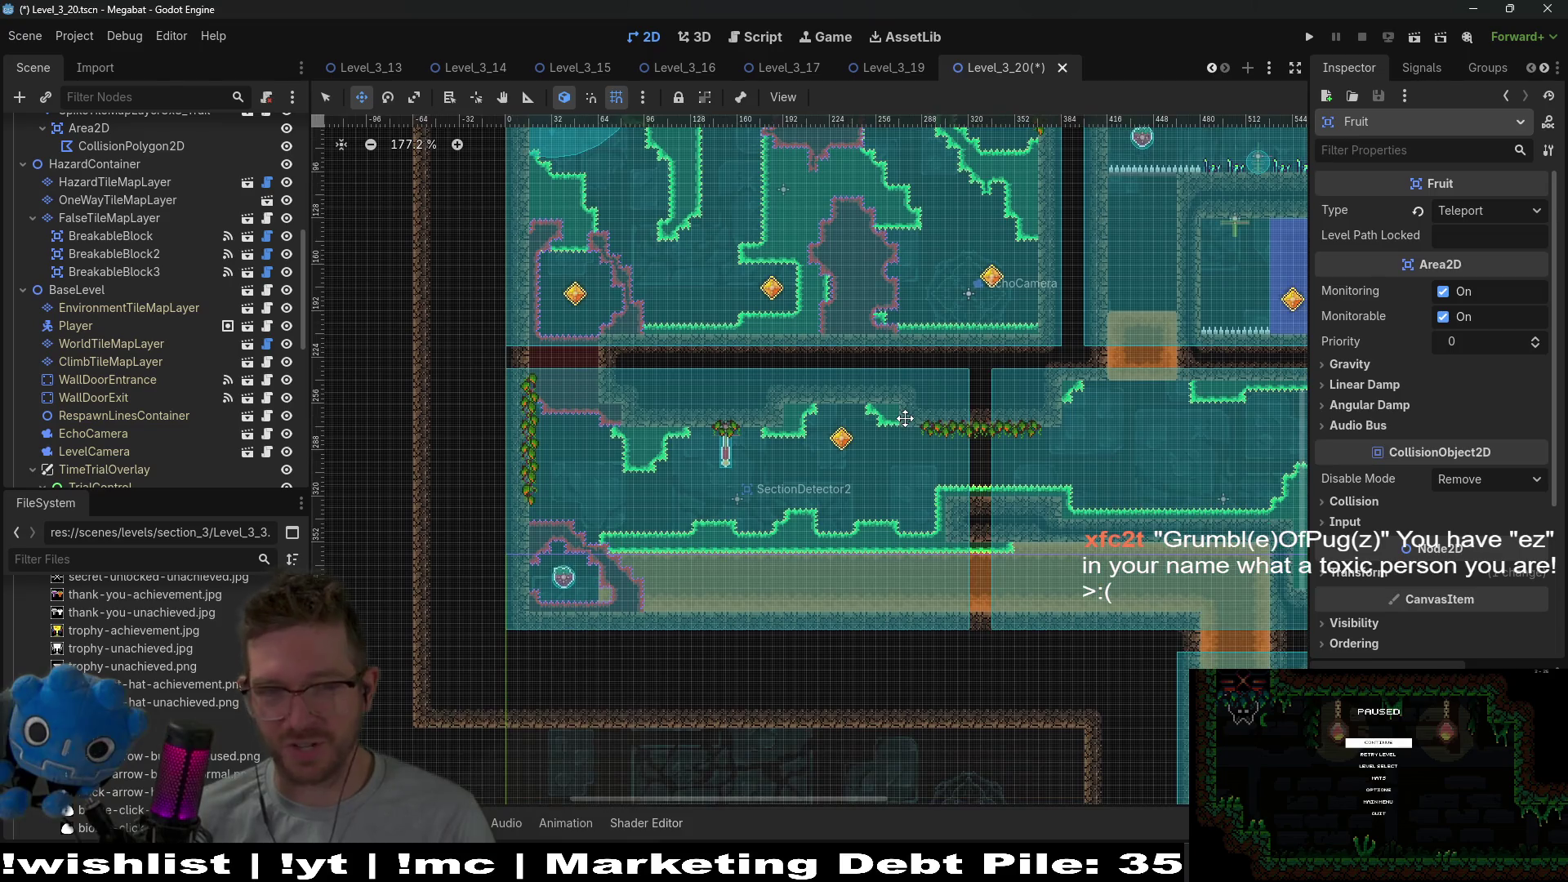
scroll(977, 453, "right", 2)
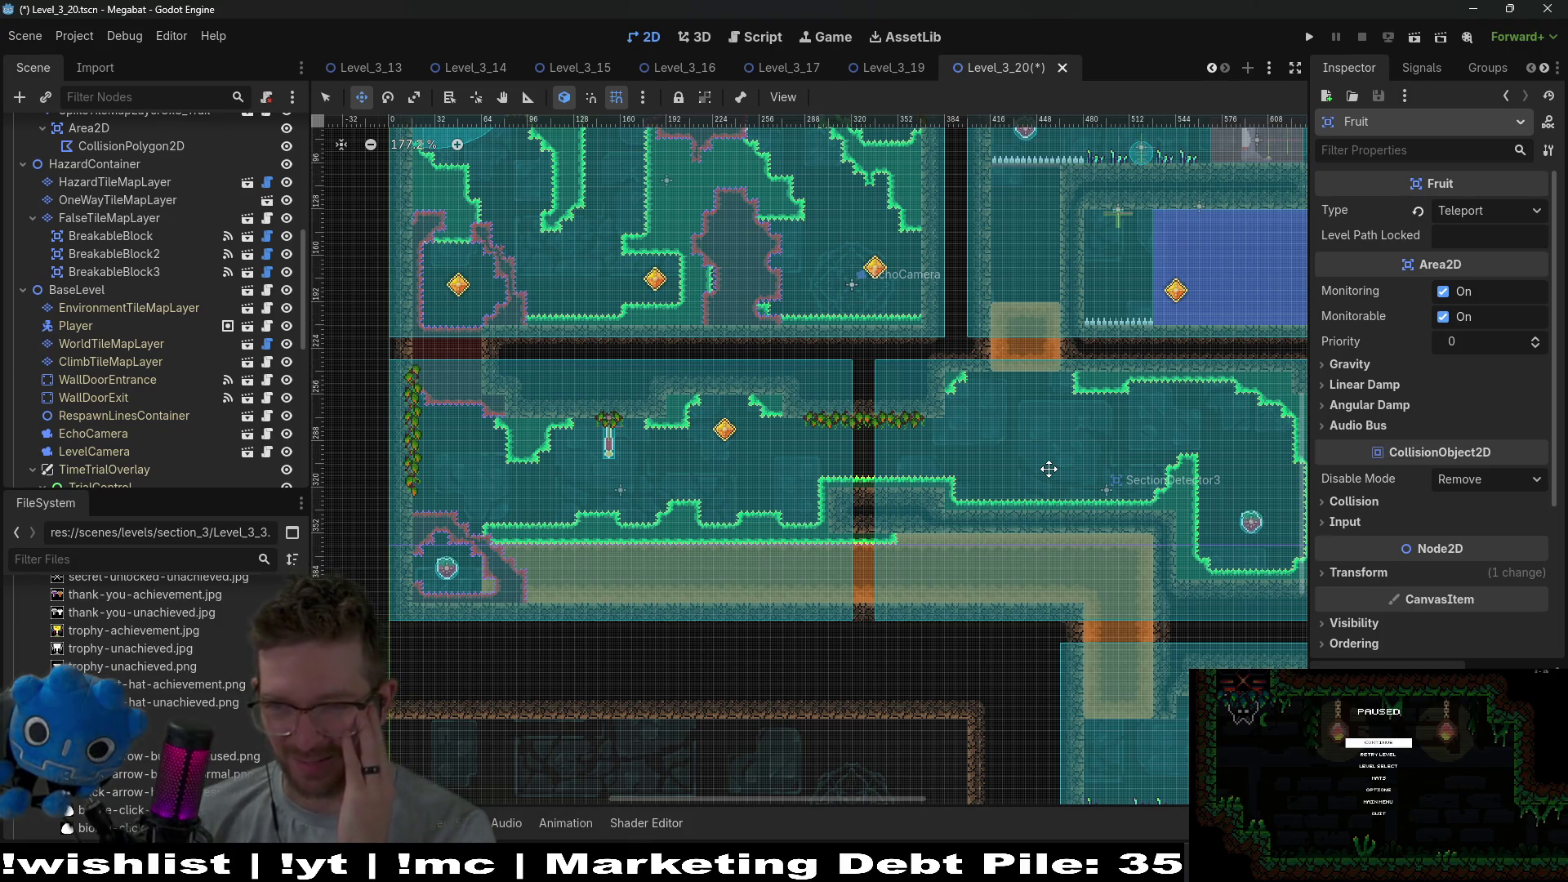
scroll(651, 416, "up", 2)
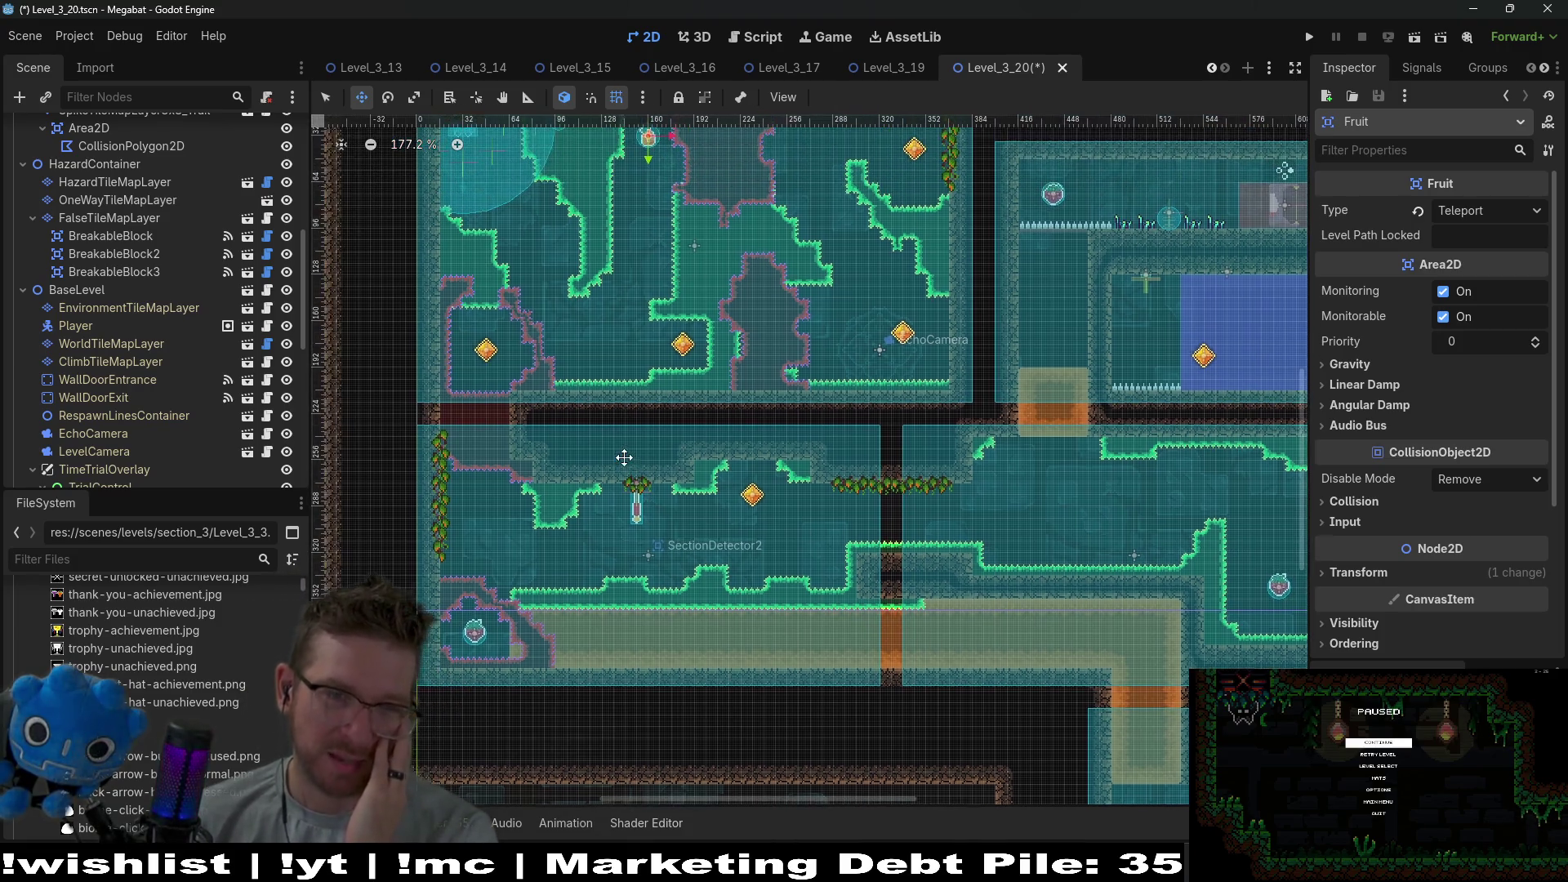
left_click_drag(804, 381, 791, 411)
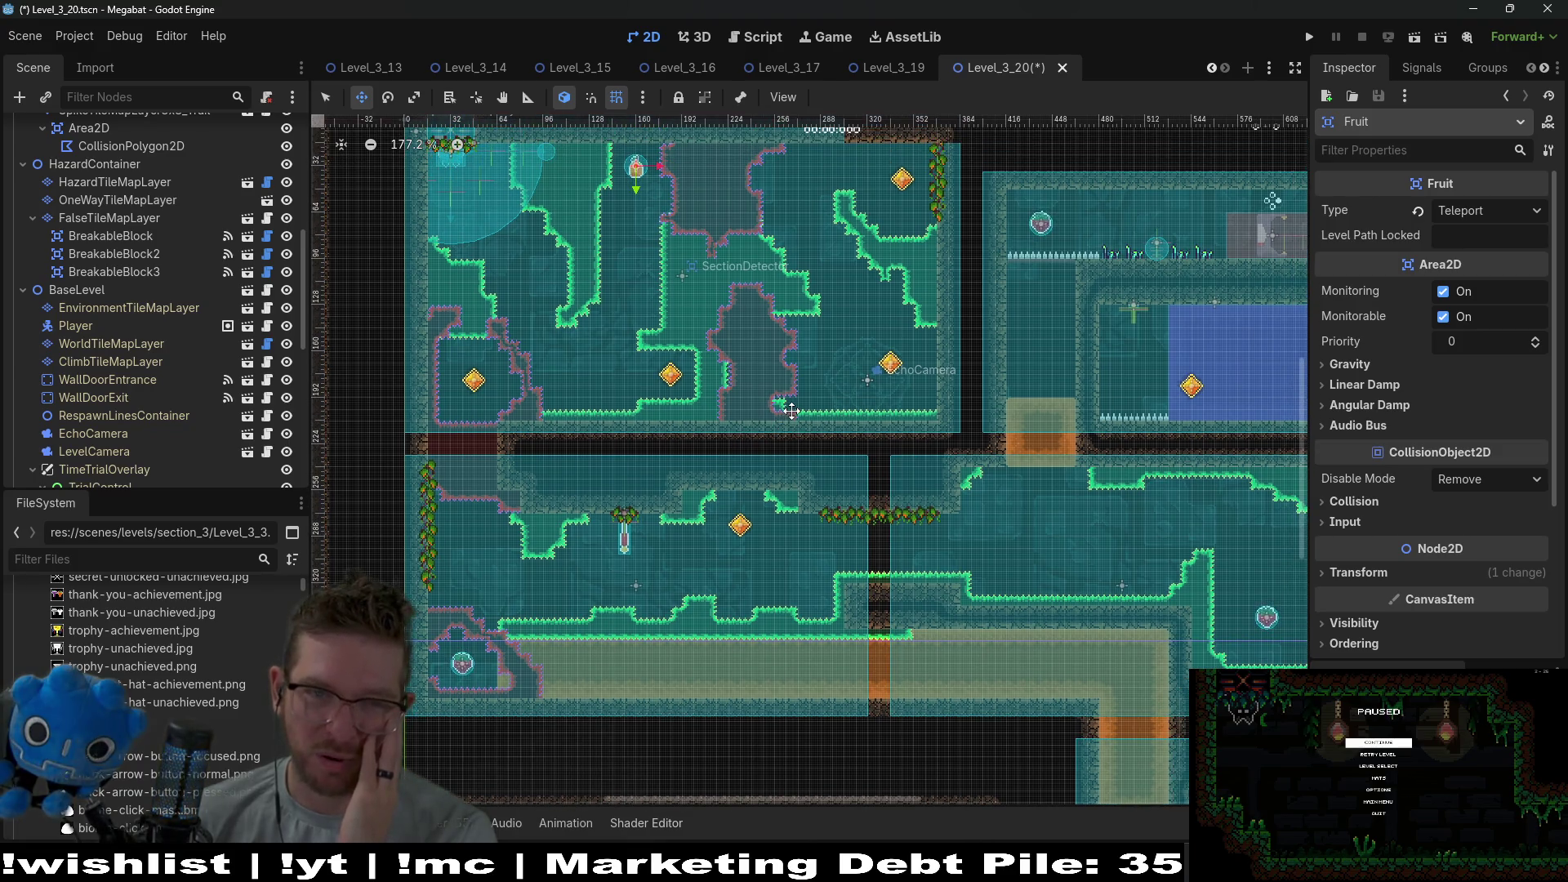
scroll(791, 411, "up", 2)
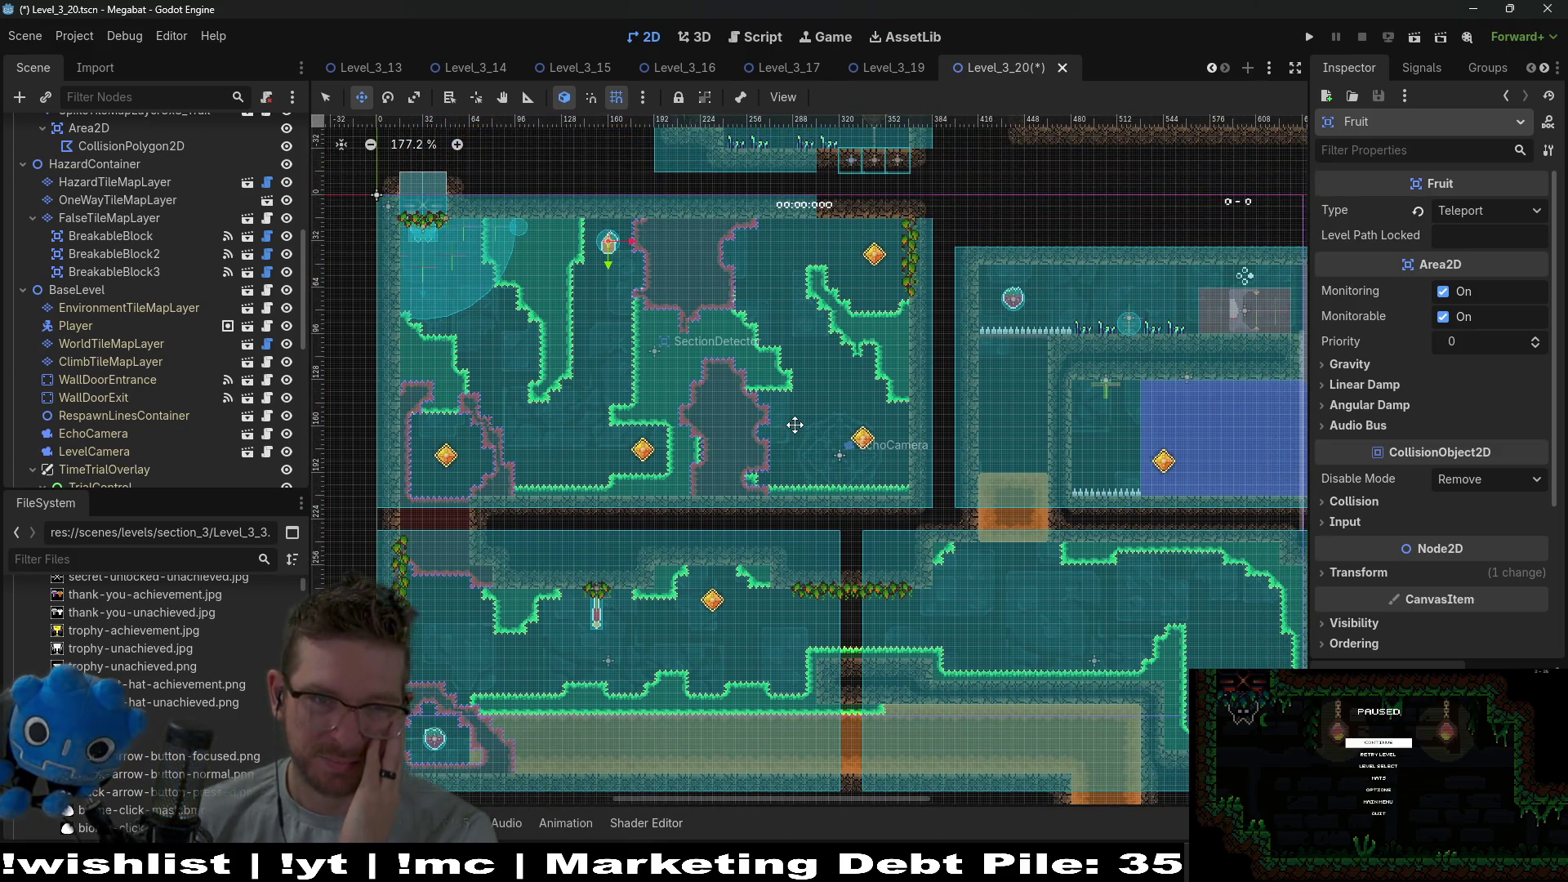
scroll(176, 273, "up", 5)
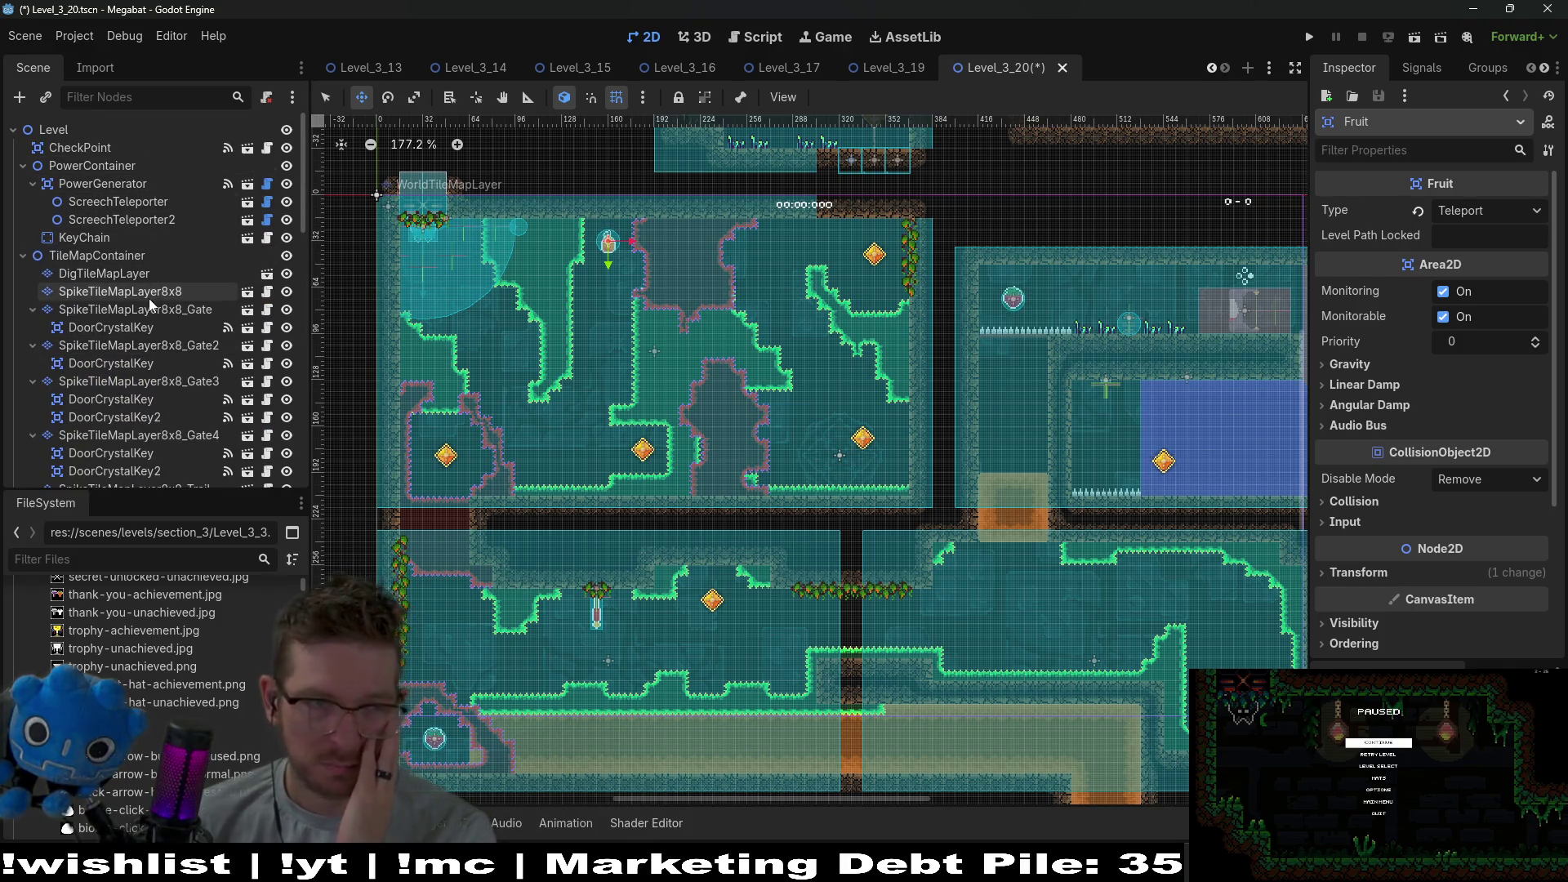
scroll(163, 356, "down", 5)
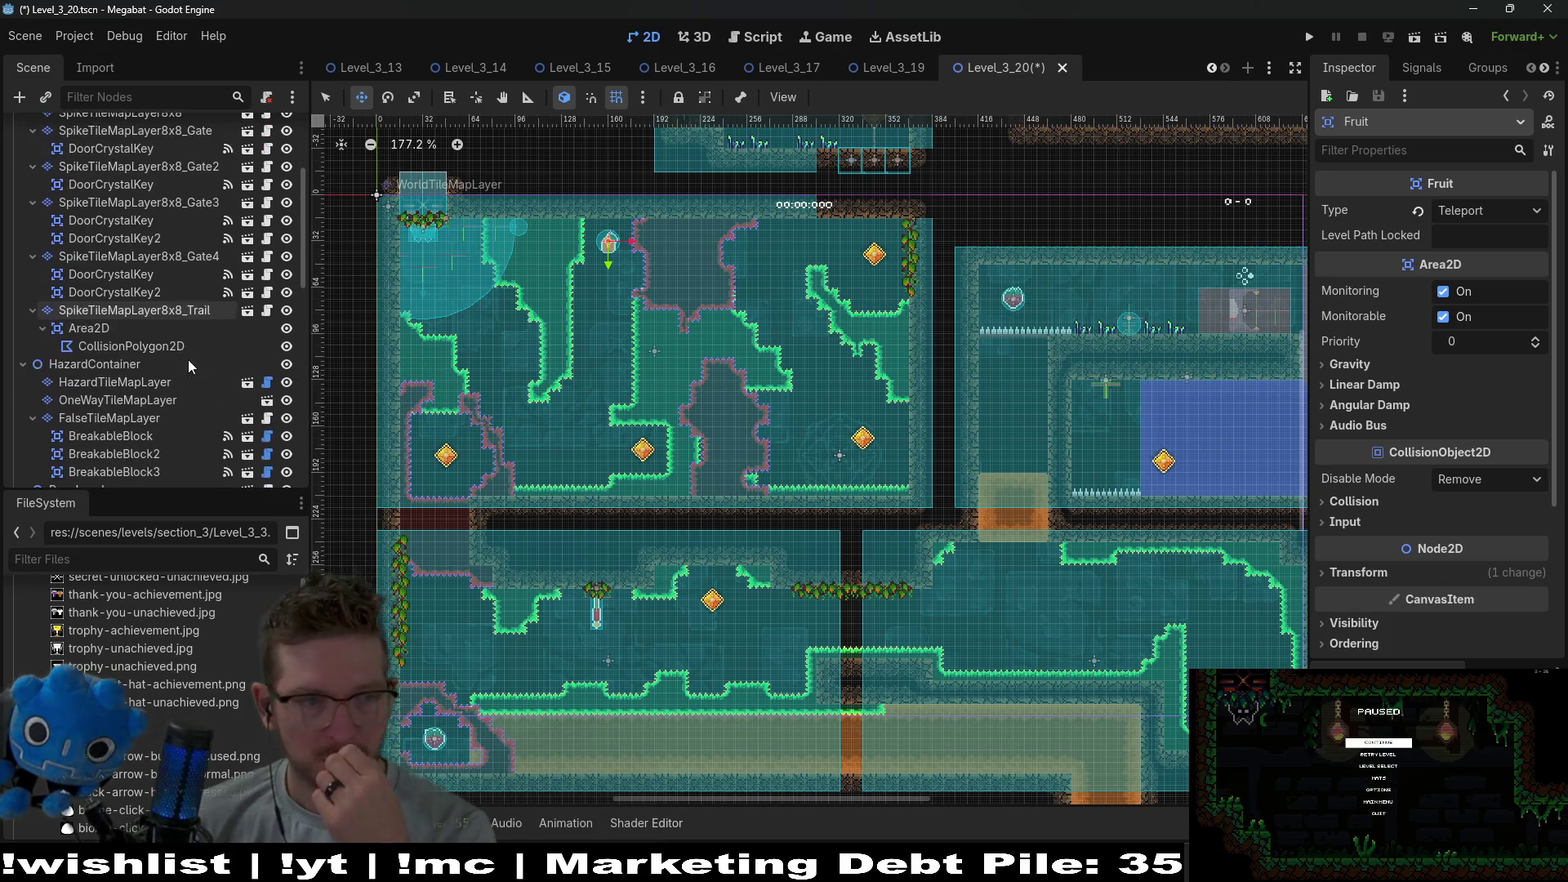
scroll(160, 372, "down", 5)
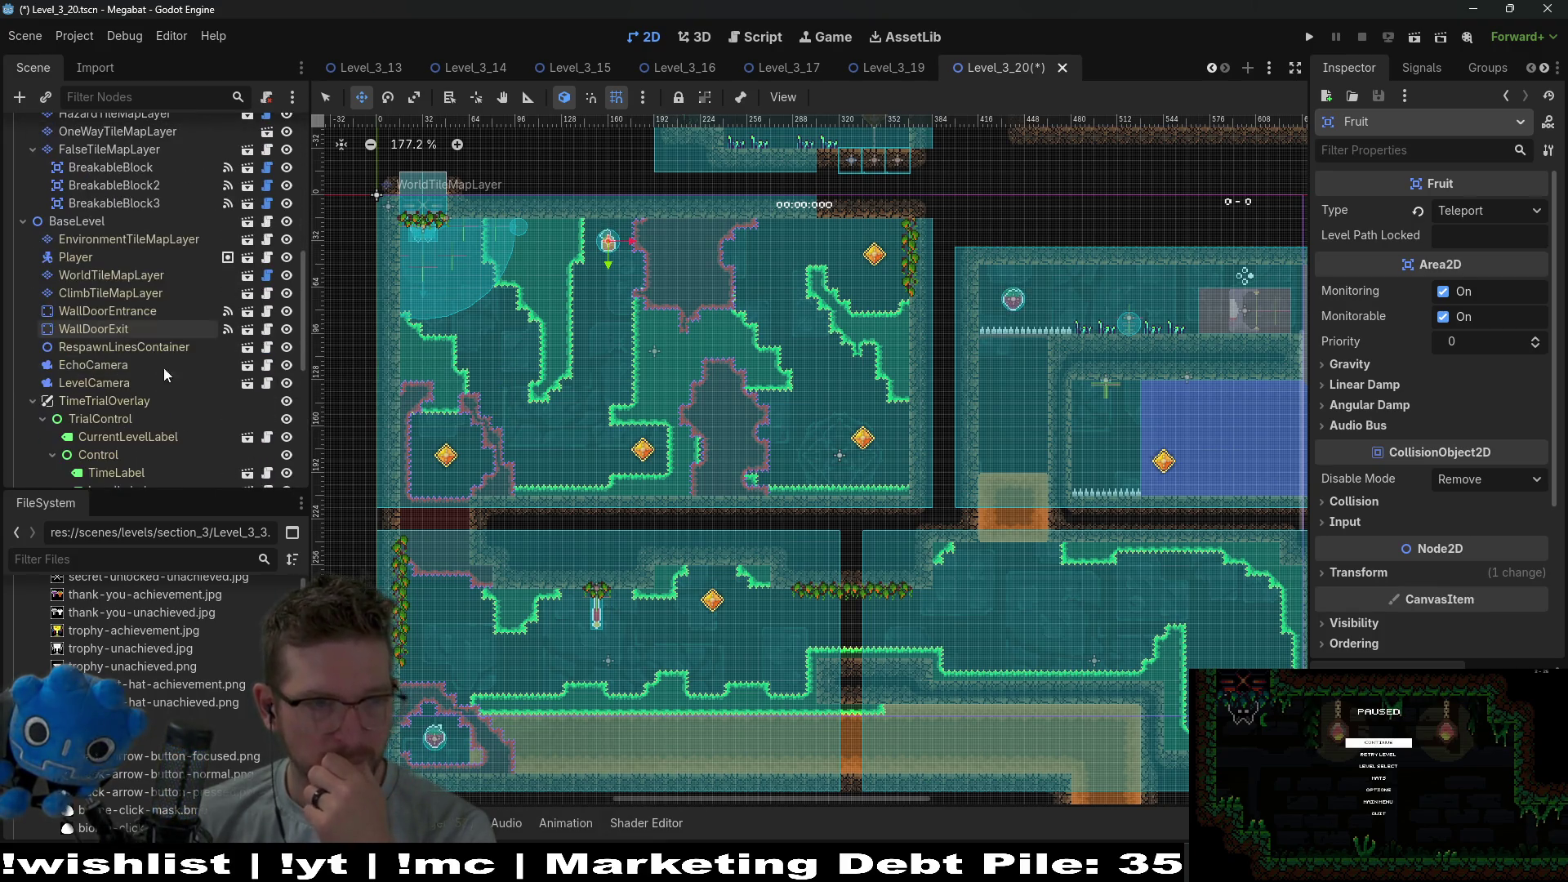
left_click(185, 240)
left_click(695, 727)
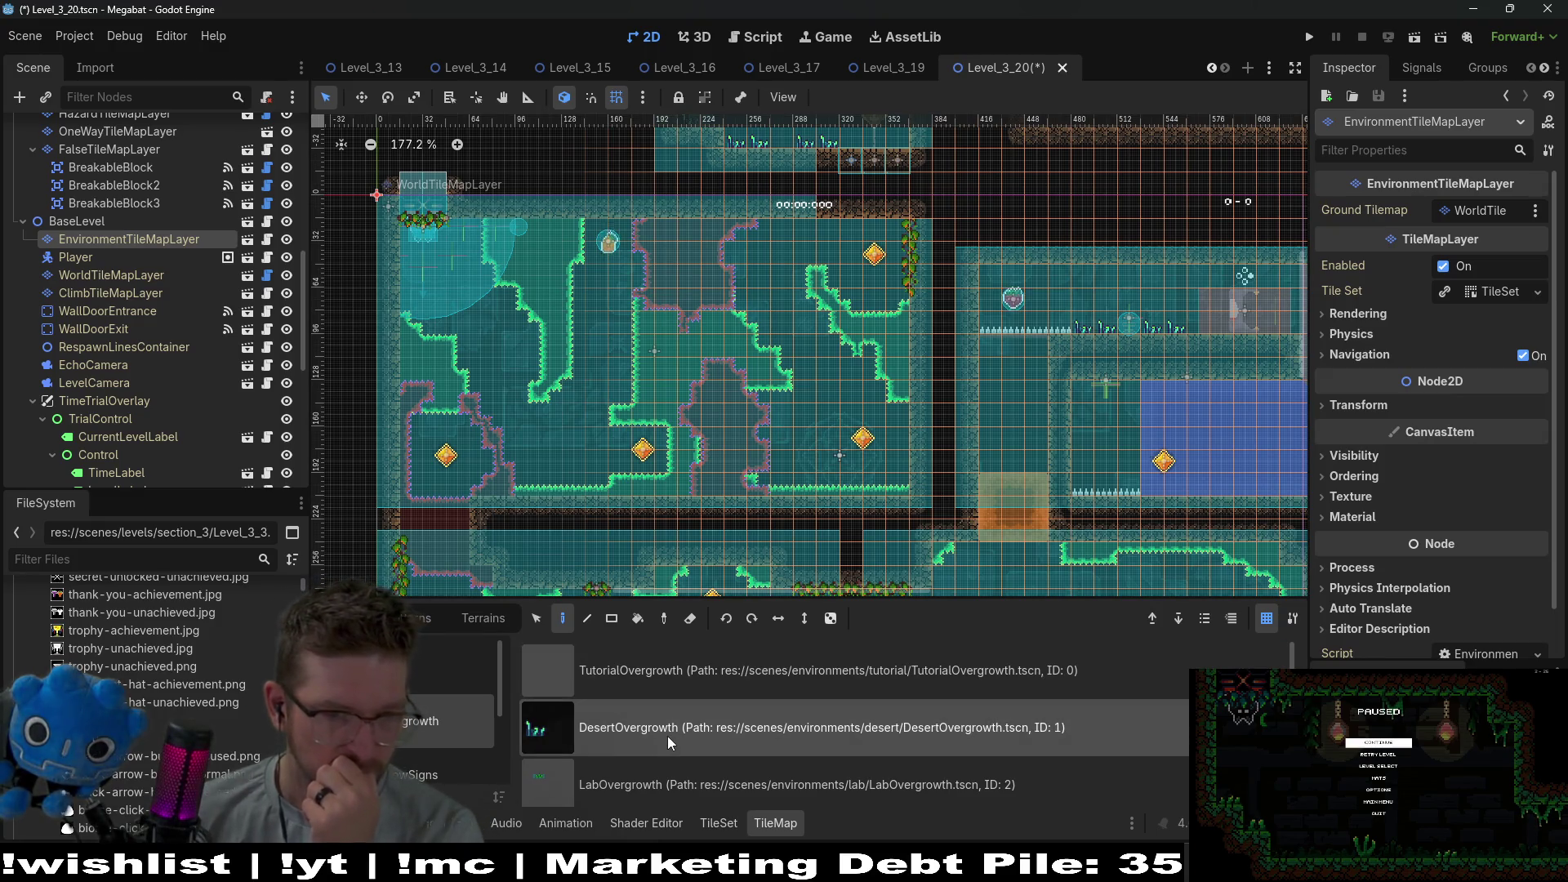
Choose the CeilingOvergrowth scene collection and look over the level's right and left rooms.
scroll(658, 733, "down", 2)
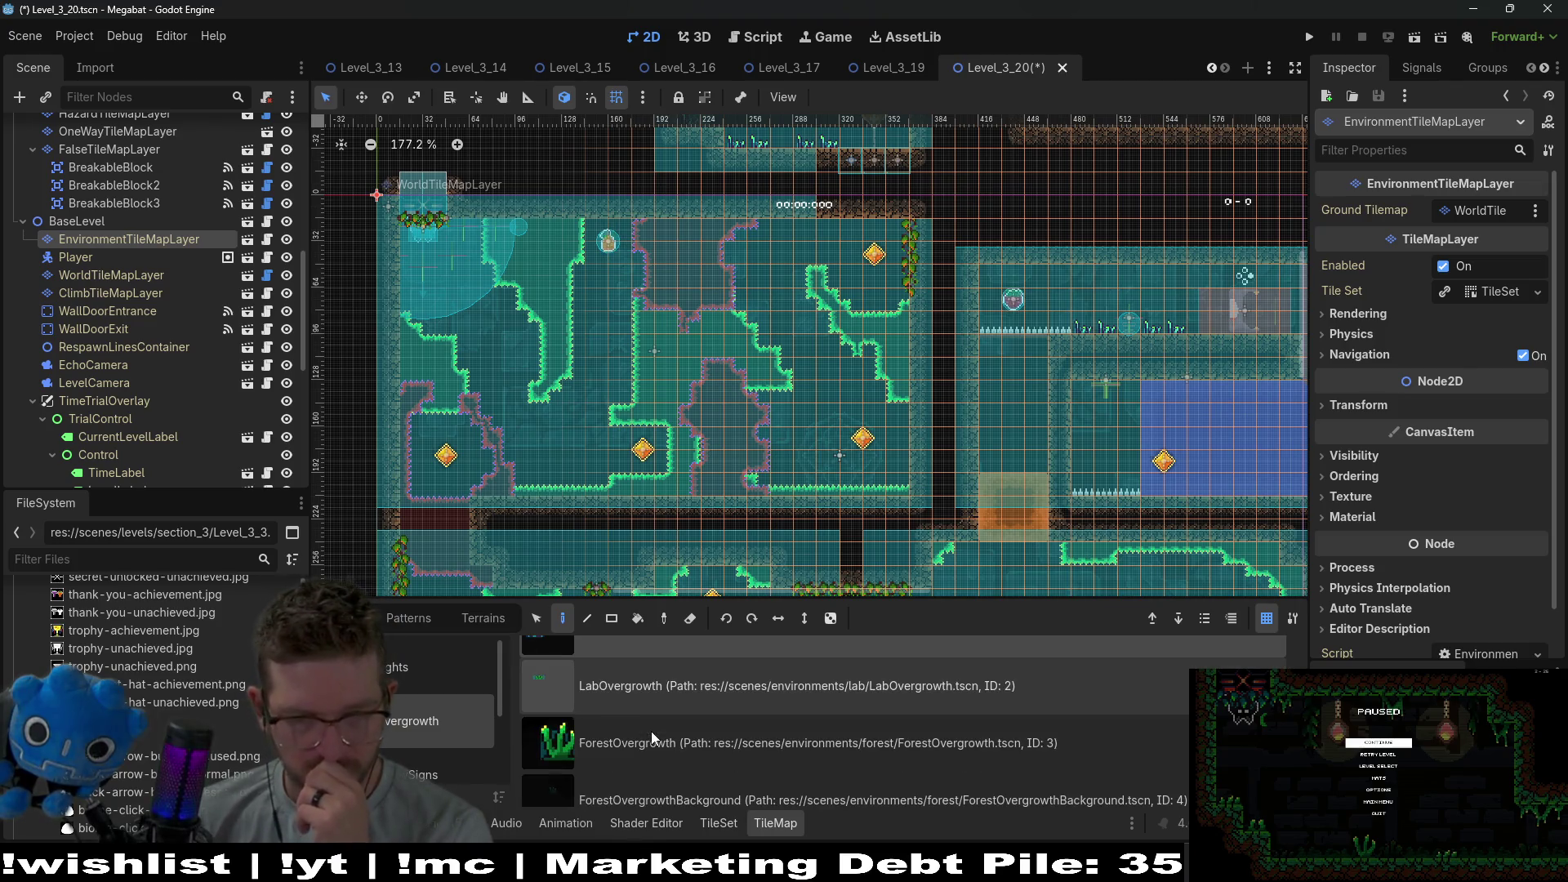
scroll(424, 713, "down", 3)
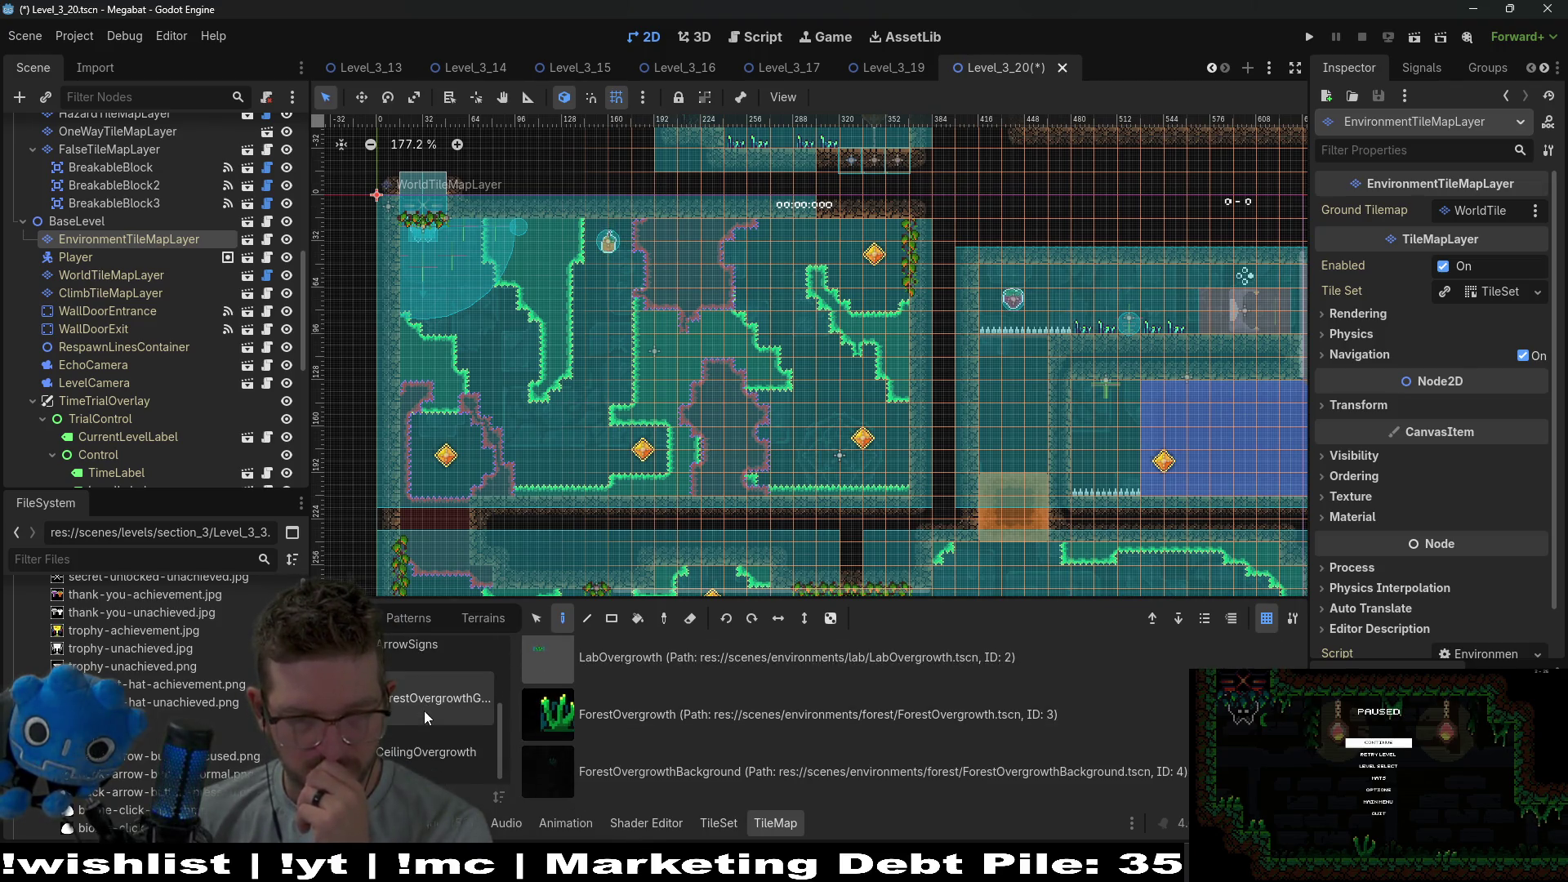
left_click(428, 755)
scroll(655, 784, "down", 1)
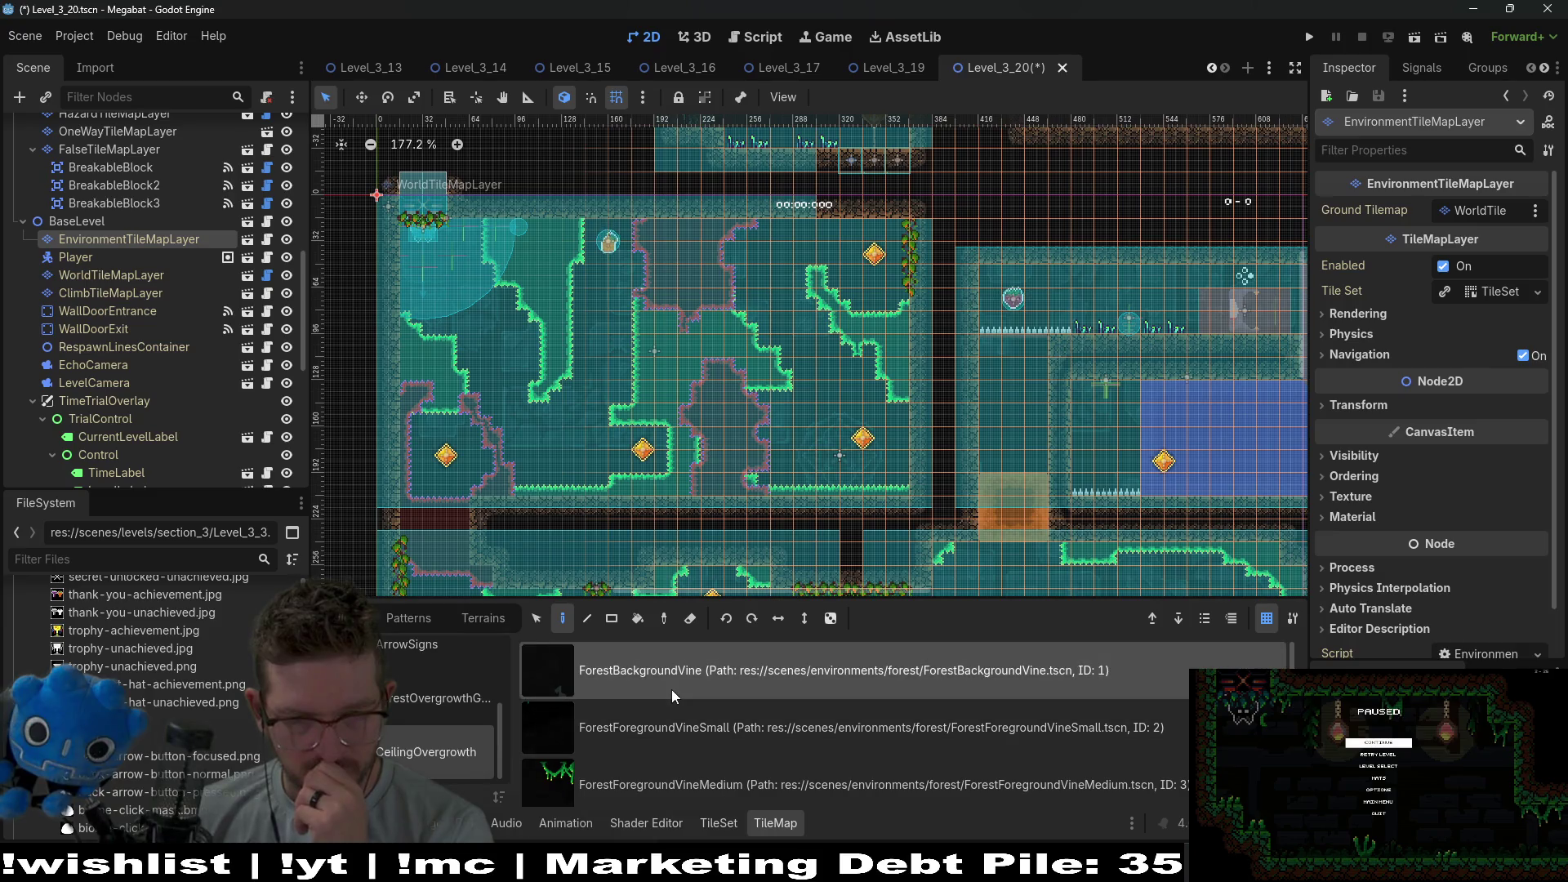
scroll(704, 707, "down", 3)
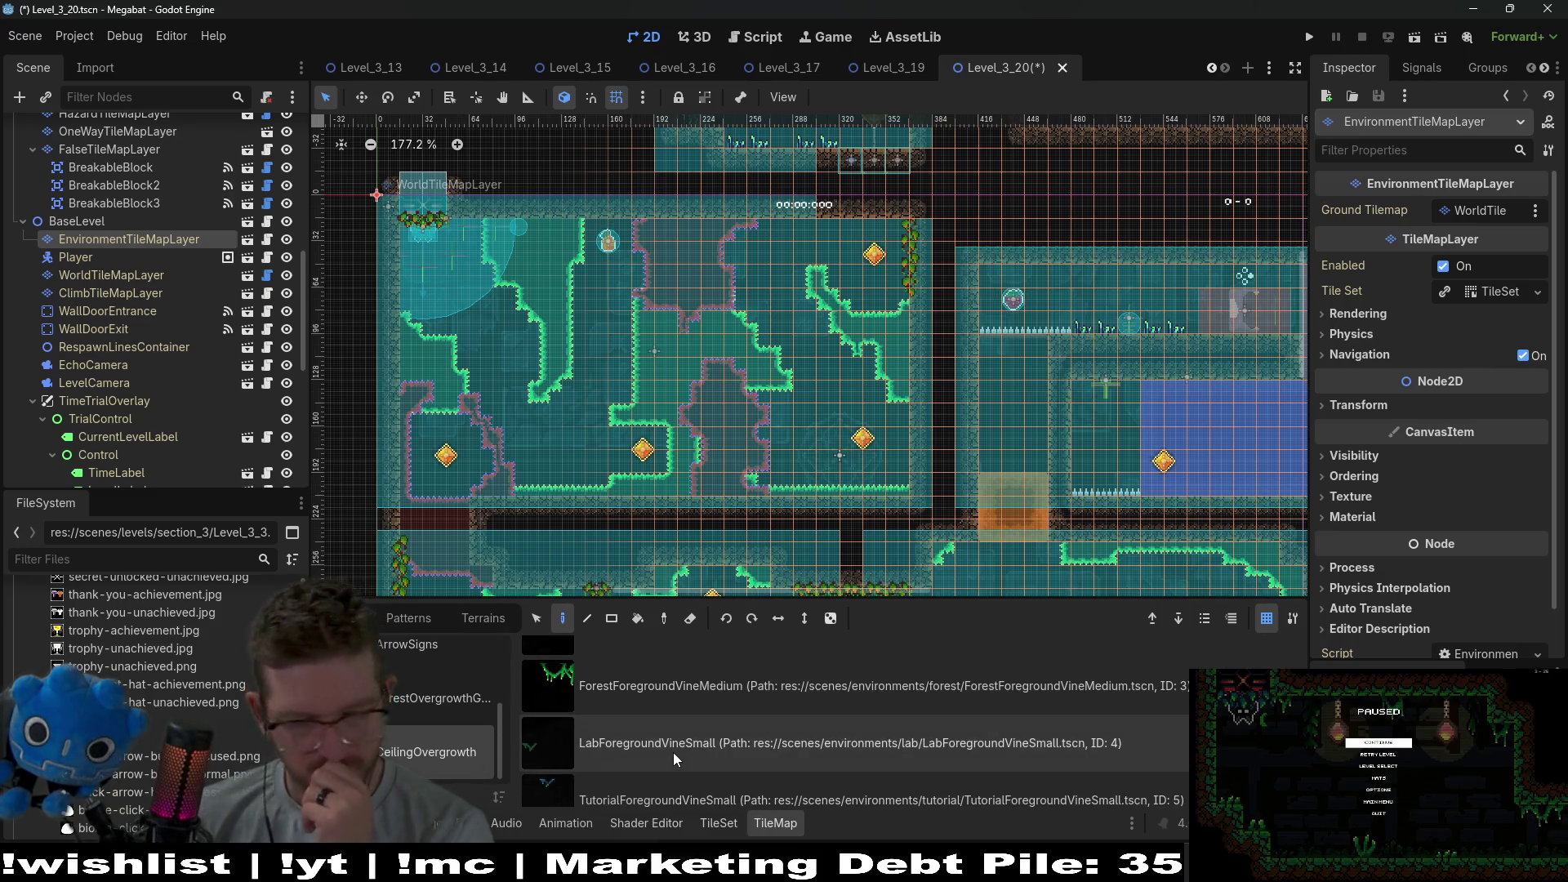
scroll(570, 401, "up", 3)
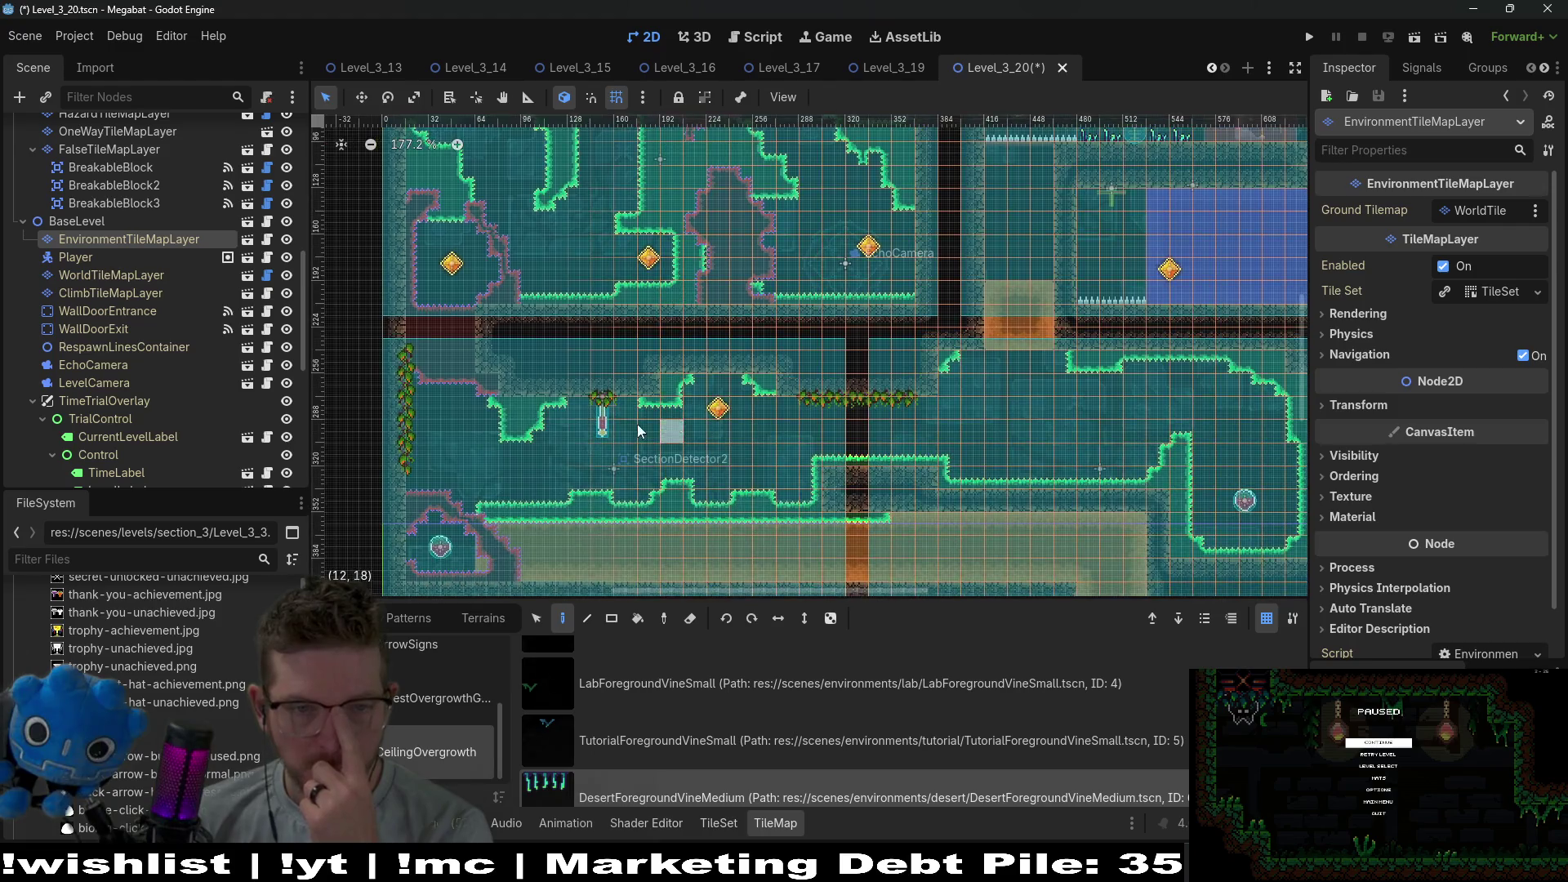
scroll(644, 400, "up", 5)
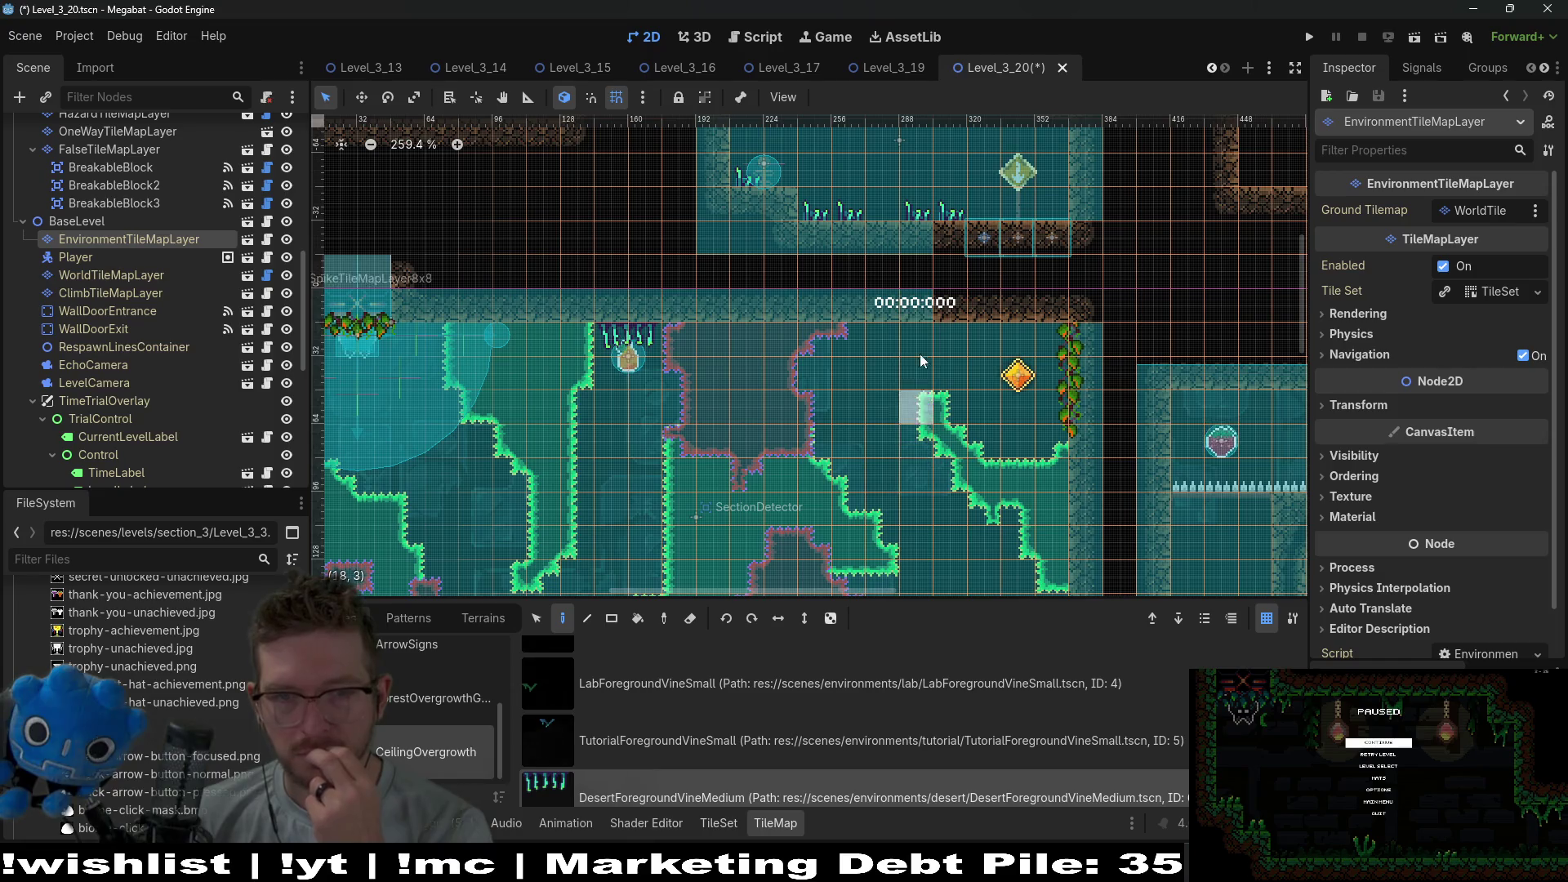
scroll(948, 376, "down", 3)
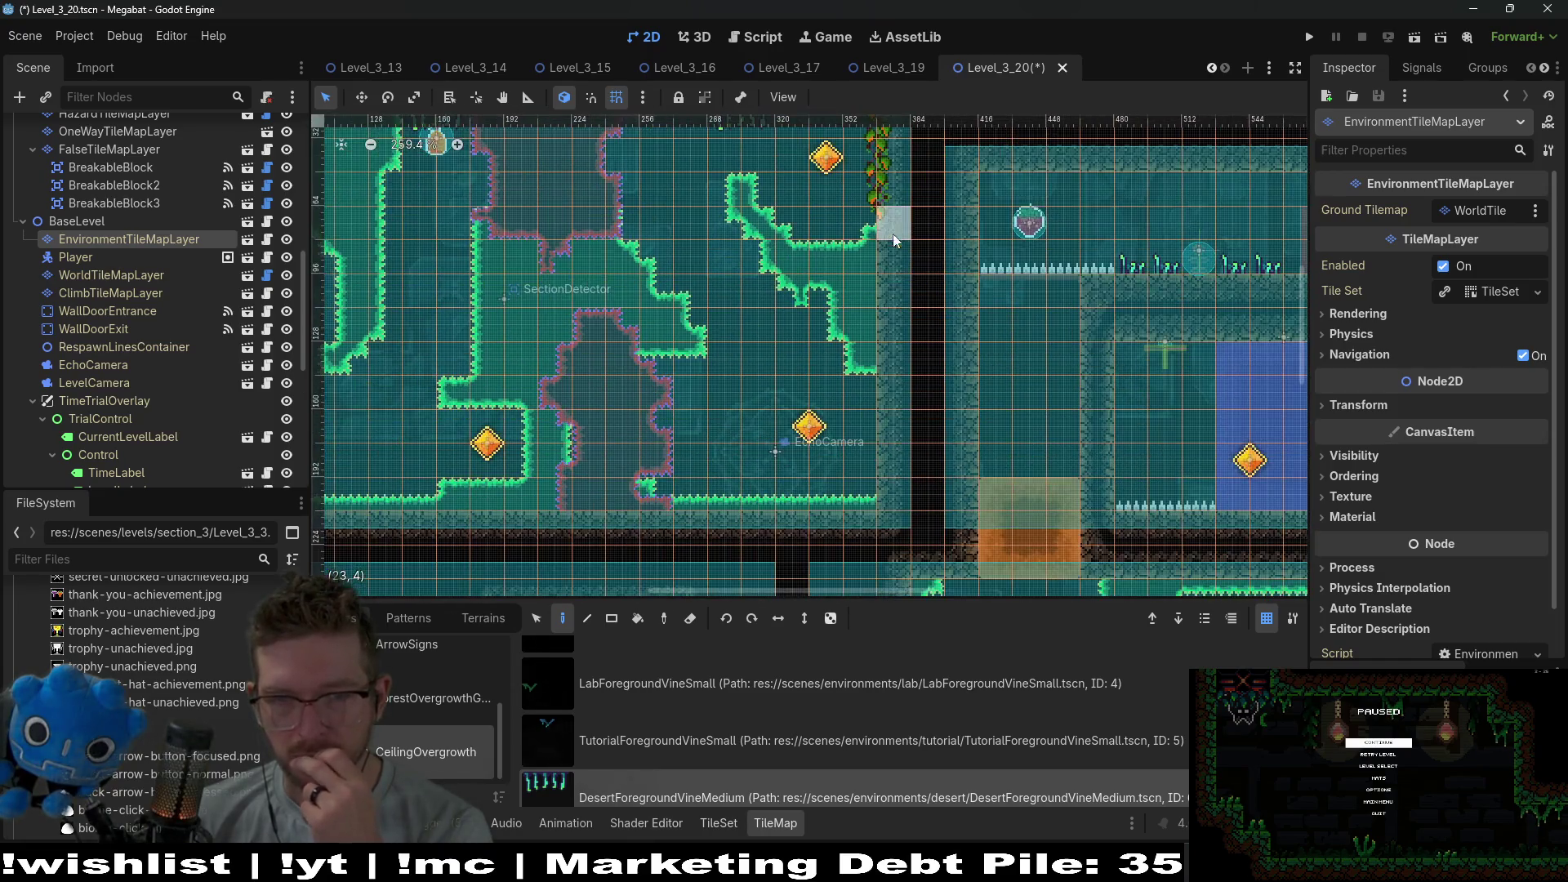
scroll(998, 376, "right", 4)
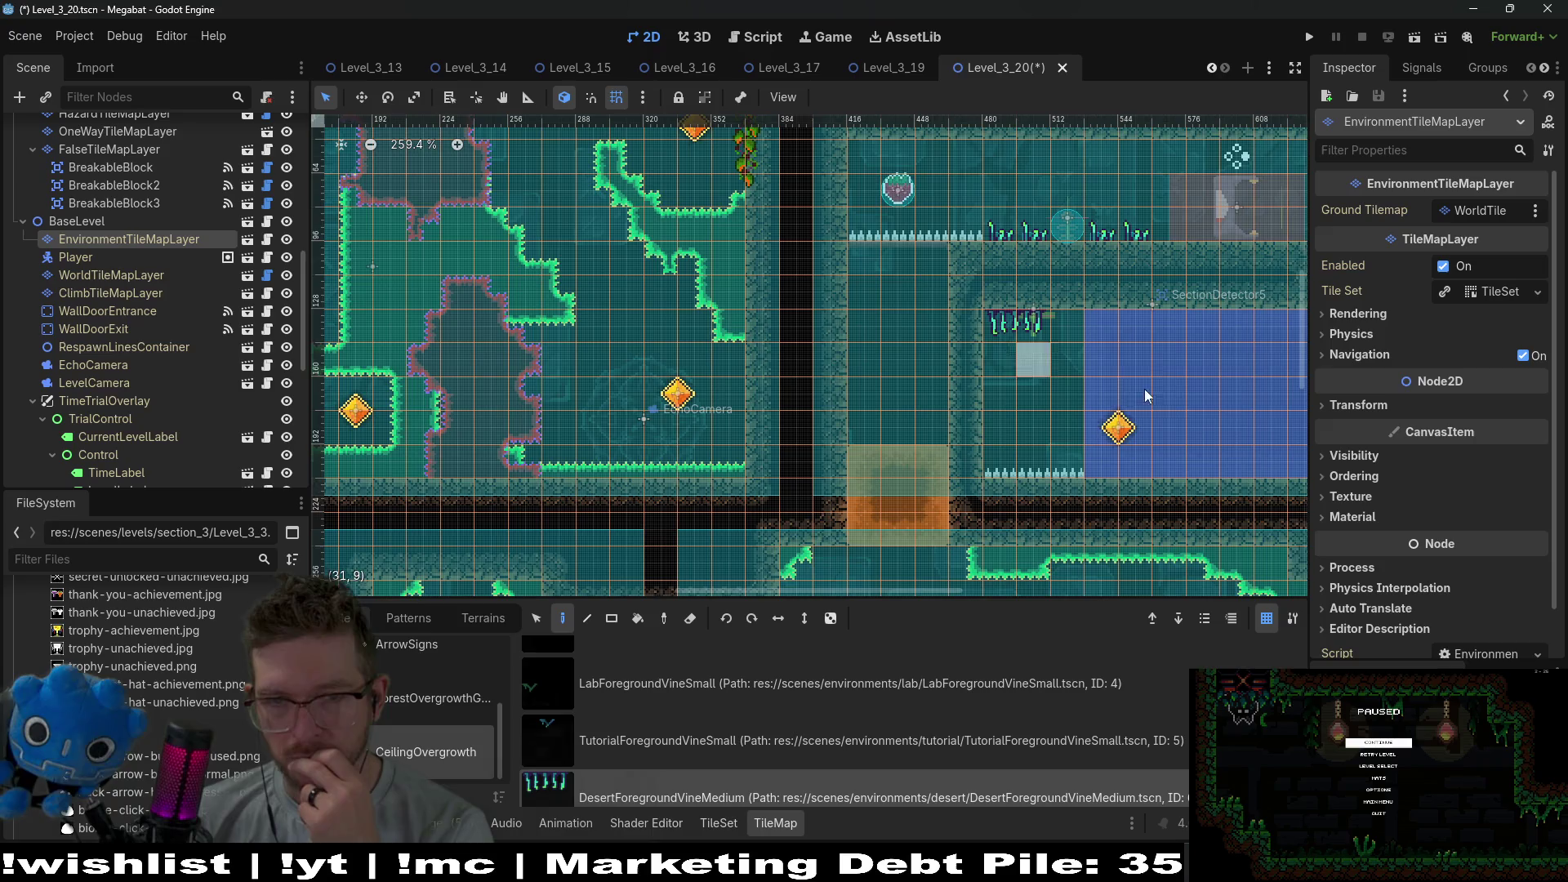
mouse_move(1145, 389)
left_mouse_down()
mouse_move(855, 366)
mouse_move(836, 510)
left_mouse_up()
scroll(804, 281, "up", 1)
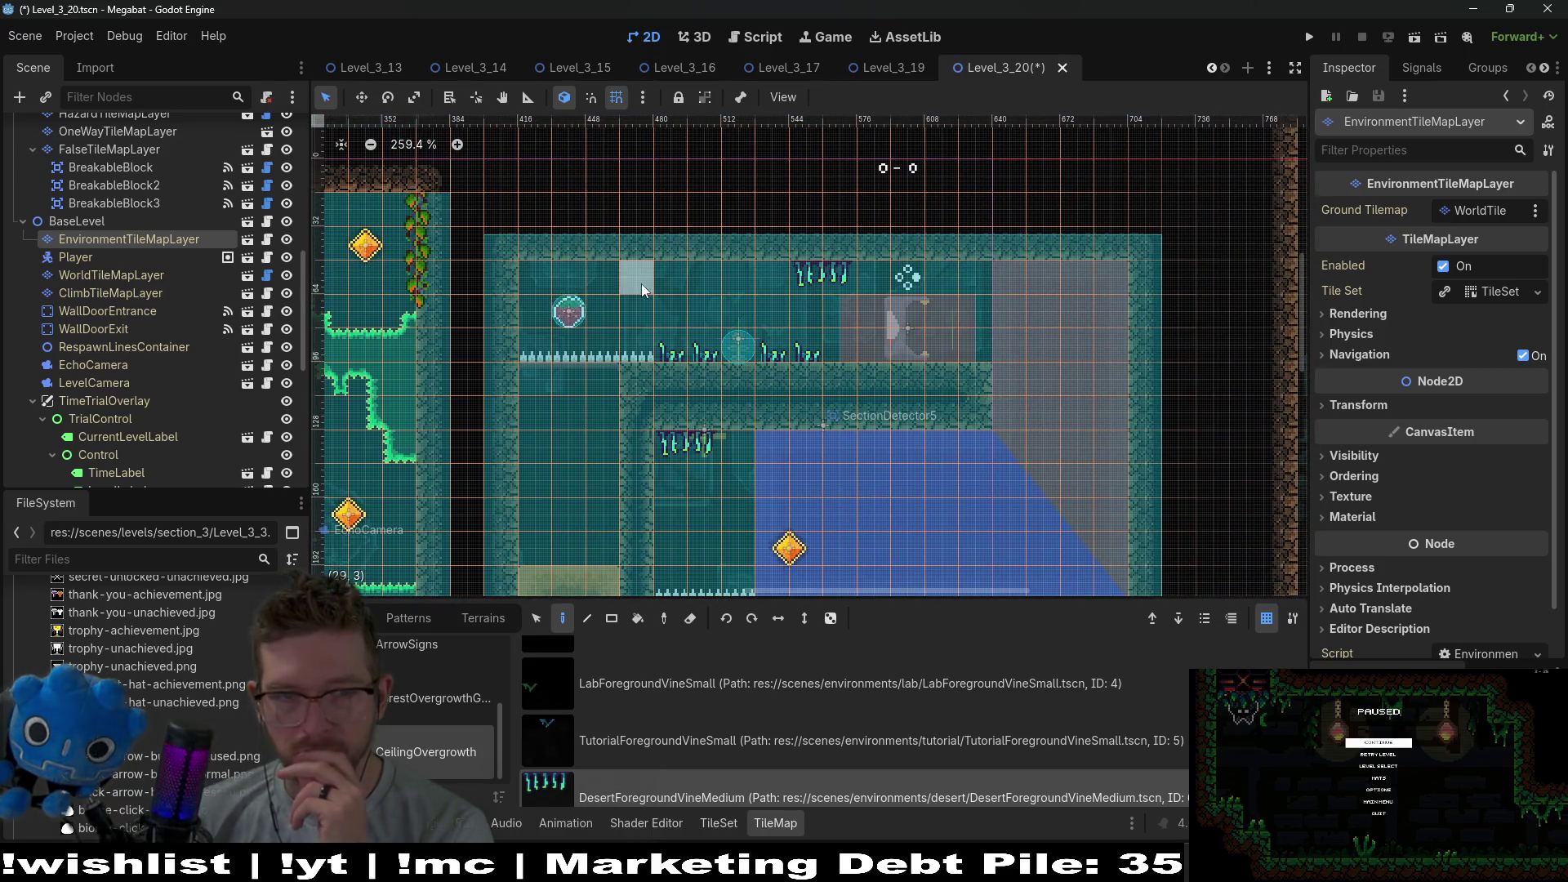
scroll(778, 460, "down", 3)
scroll(923, 345, "down", 5)
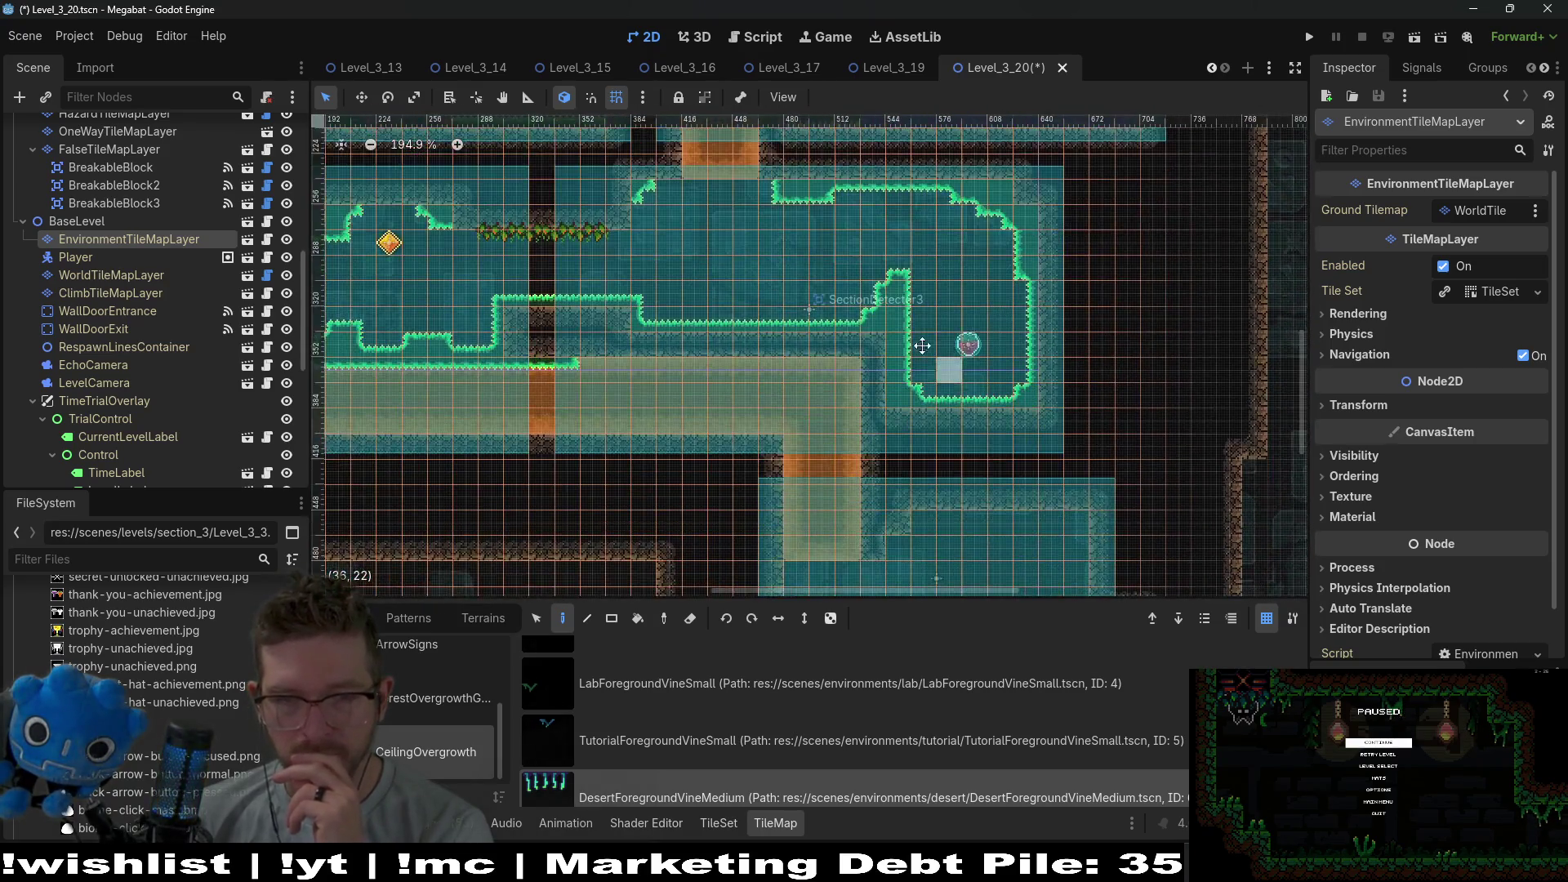
scroll(923, 345, "up", 5)
mouse_move(541, 332)
left_mouse_down()
mouse_move(637, 346)
mouse_move(852, 437)
mouse_move(1029, 458)
mouse_move(772, 502)
mouse_move(730, 426)
left_mouse_up()
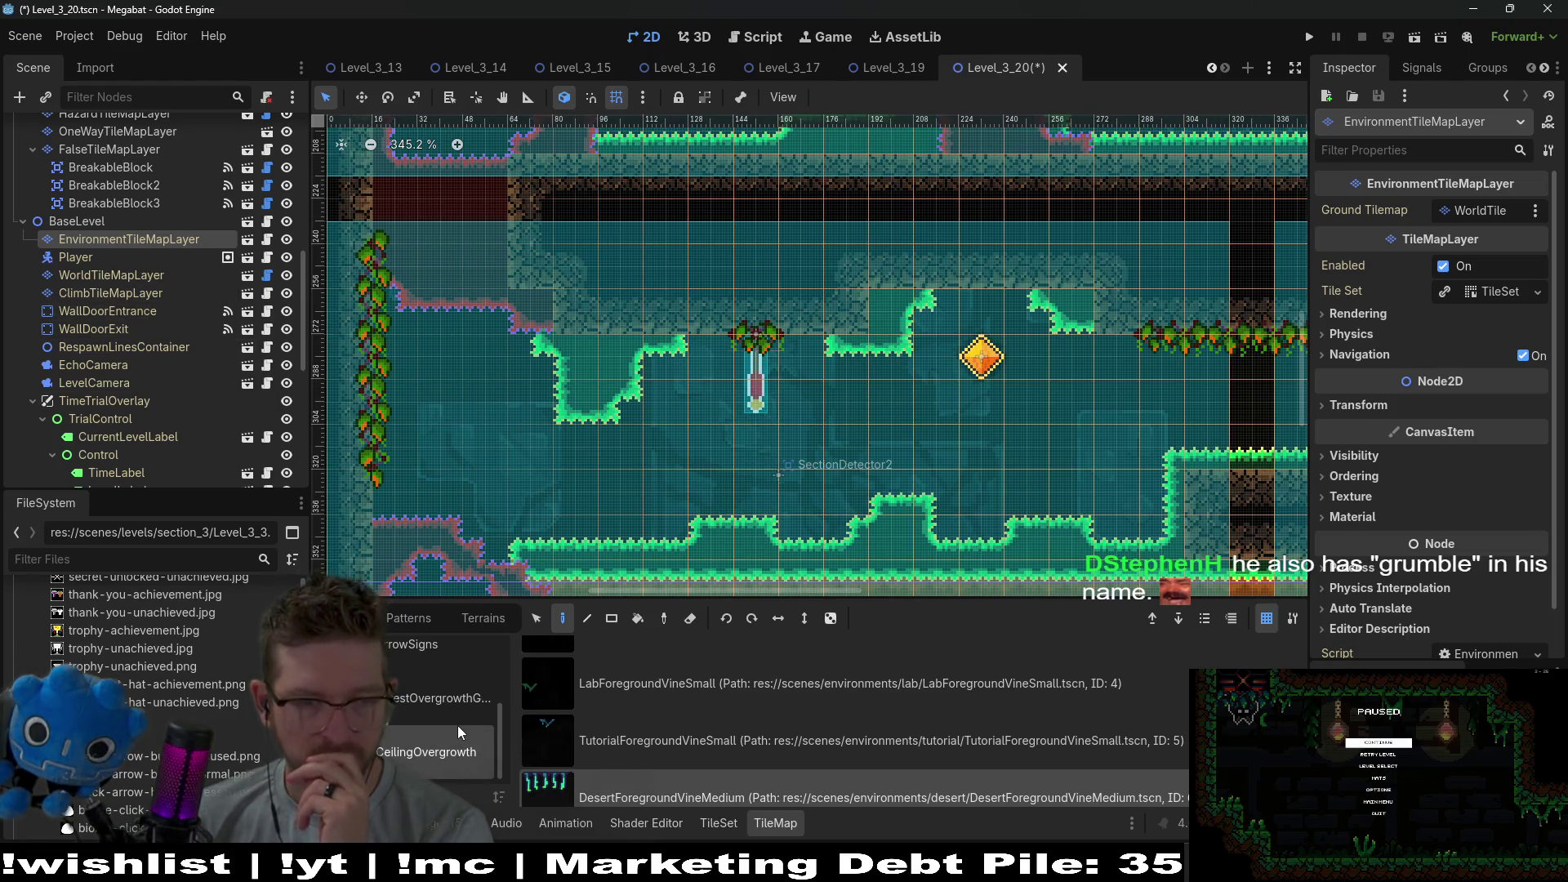
Paint three small pink DesertForegroundVineSmall vines along the cave ceiling.
scroll(717, 757, "down", 1)
left_click(684, 772)
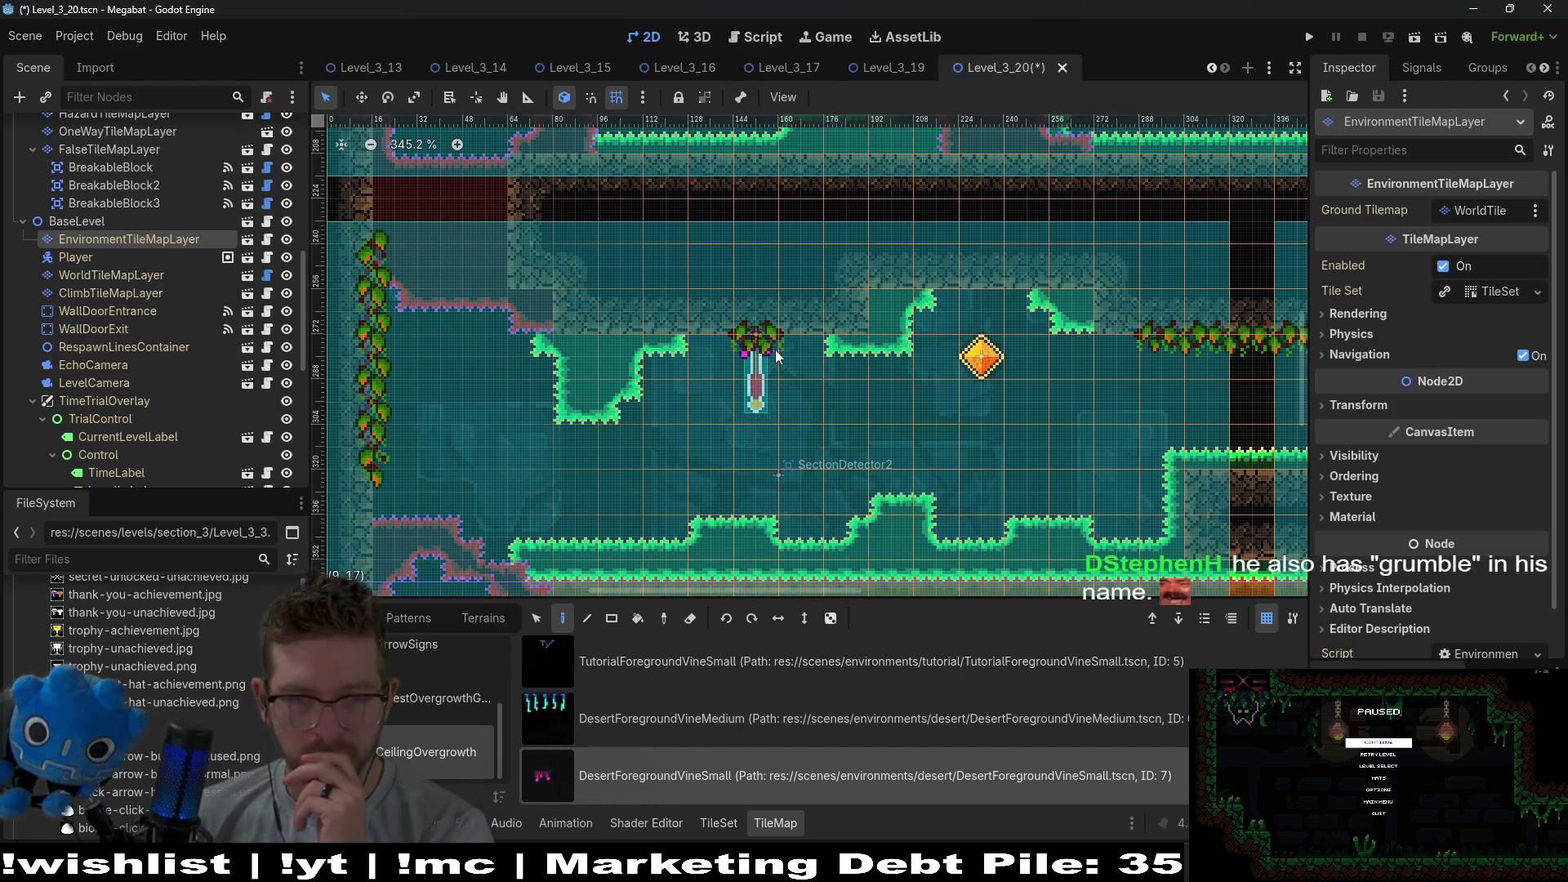
scroll(653, 269, "up", 5)
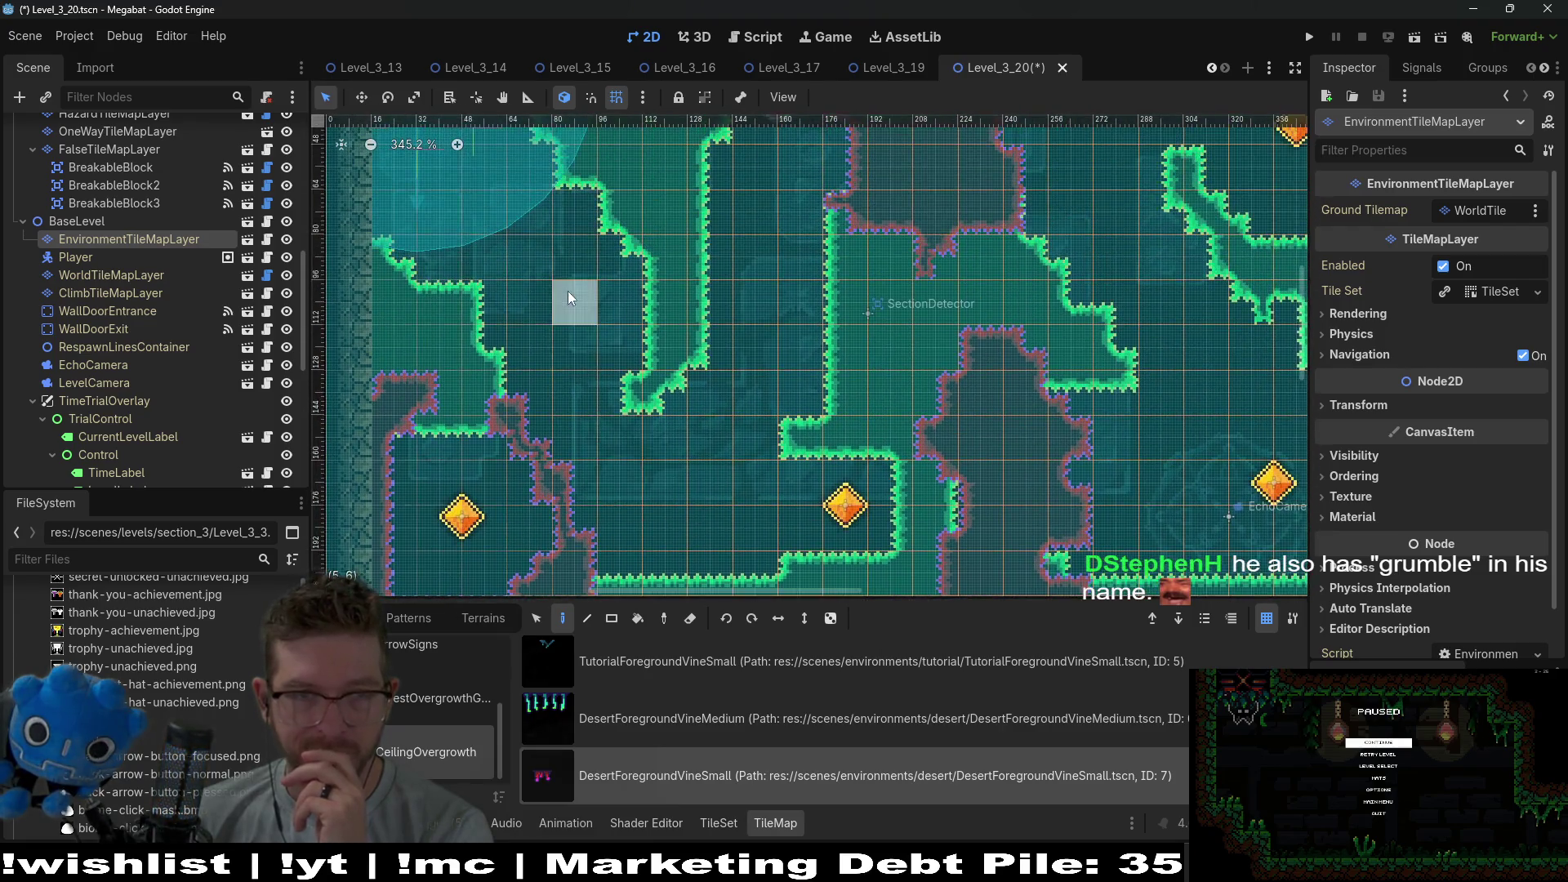
scroll(556, 290, "up", 2)
scroll(662, 355, "right", 3)
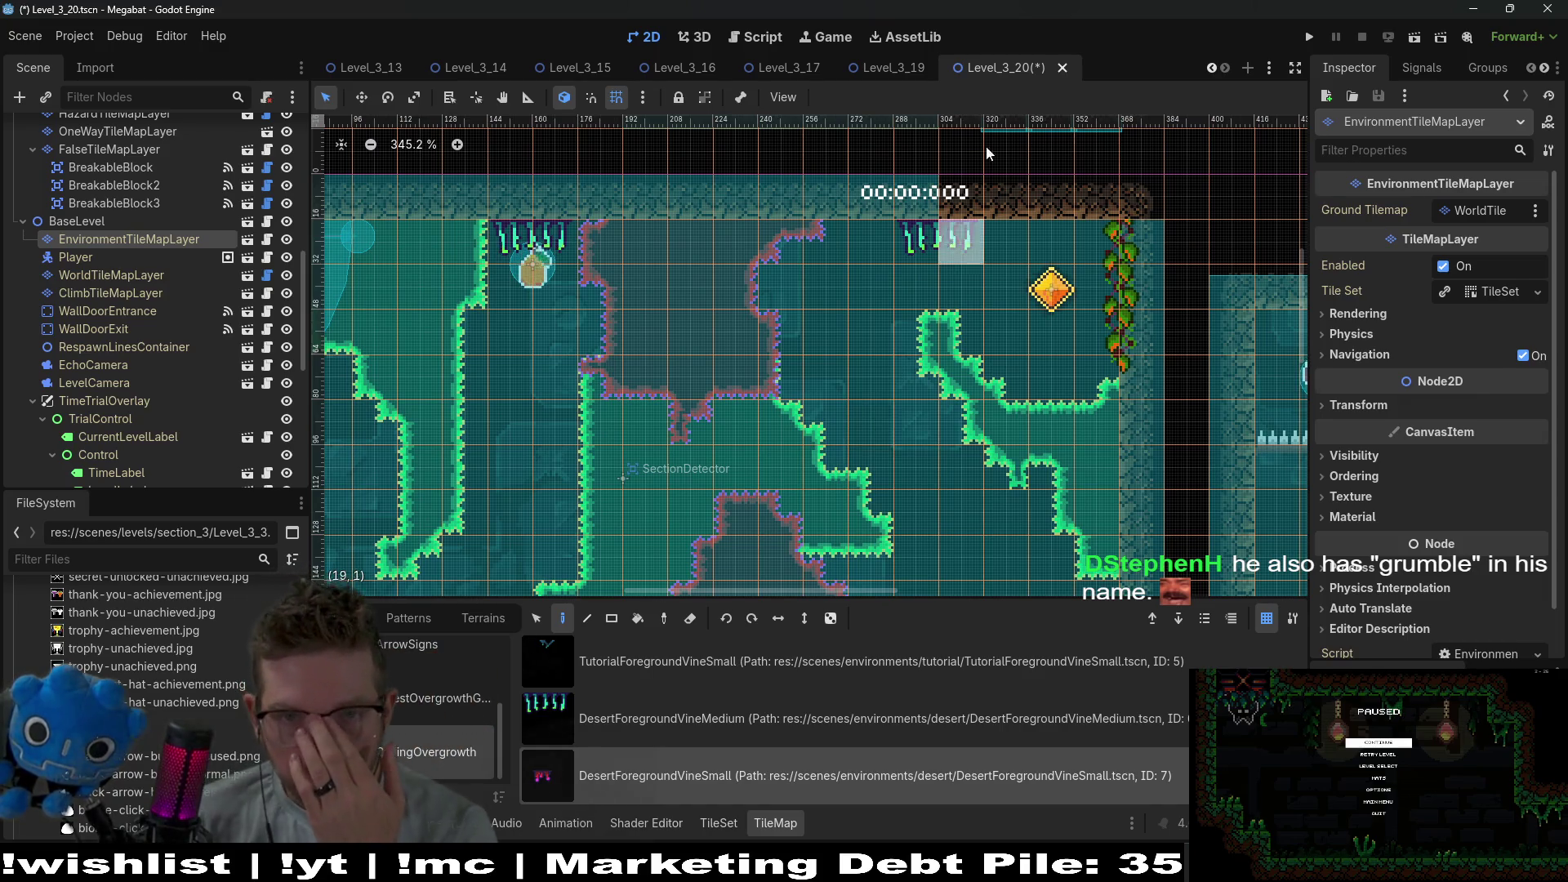
scroll(865, 261, "down", 8)
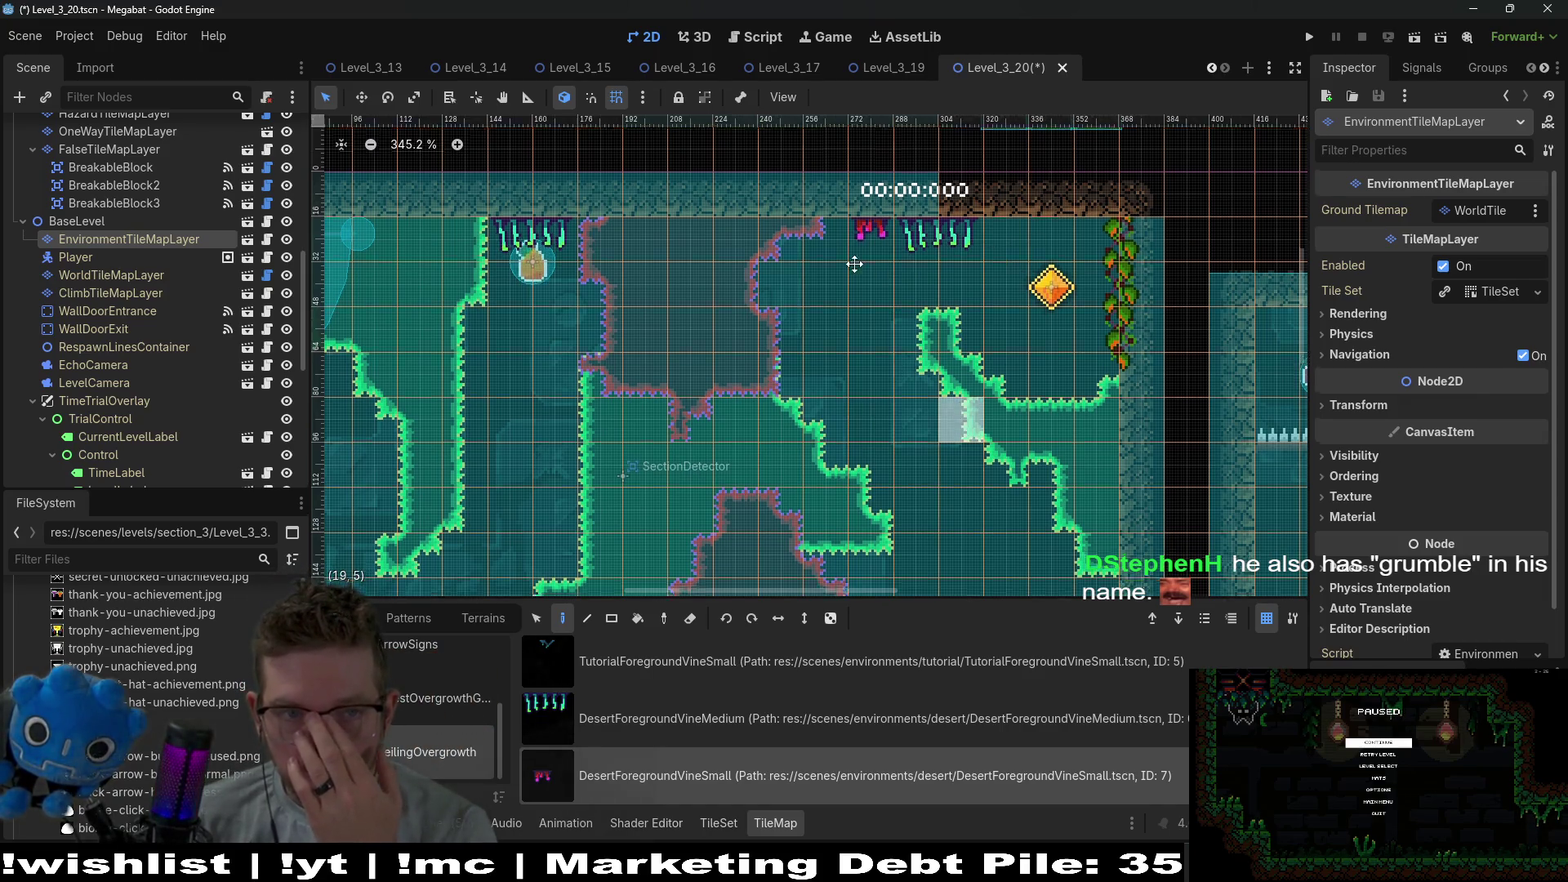
scroll(851, 277, "right", 4)
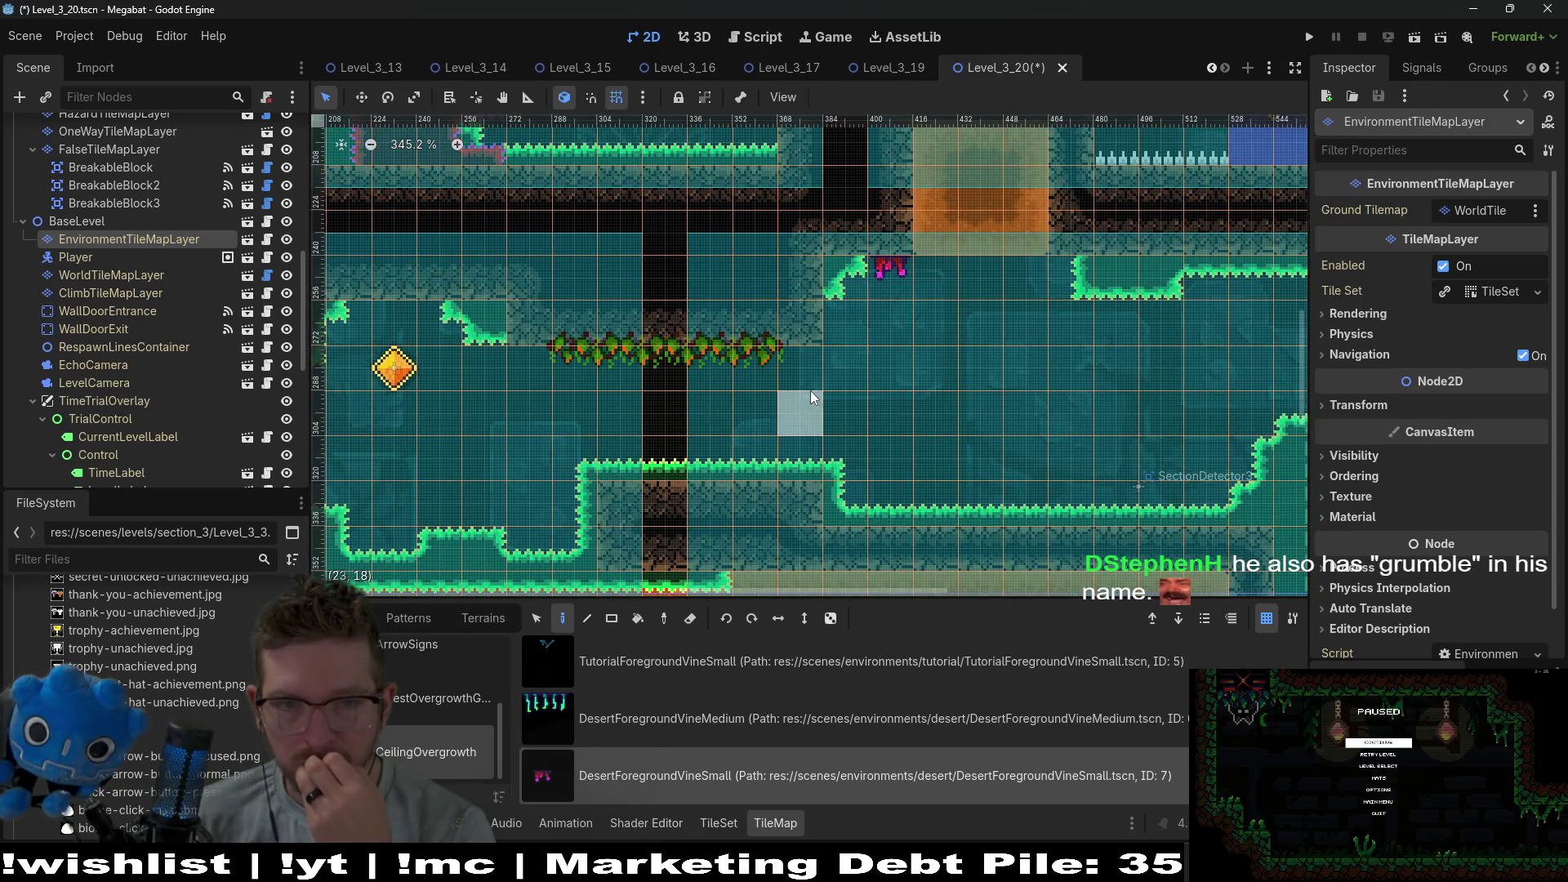
scroll(978, 335, "down", 6)
scroll(898, 327, "right", 8)
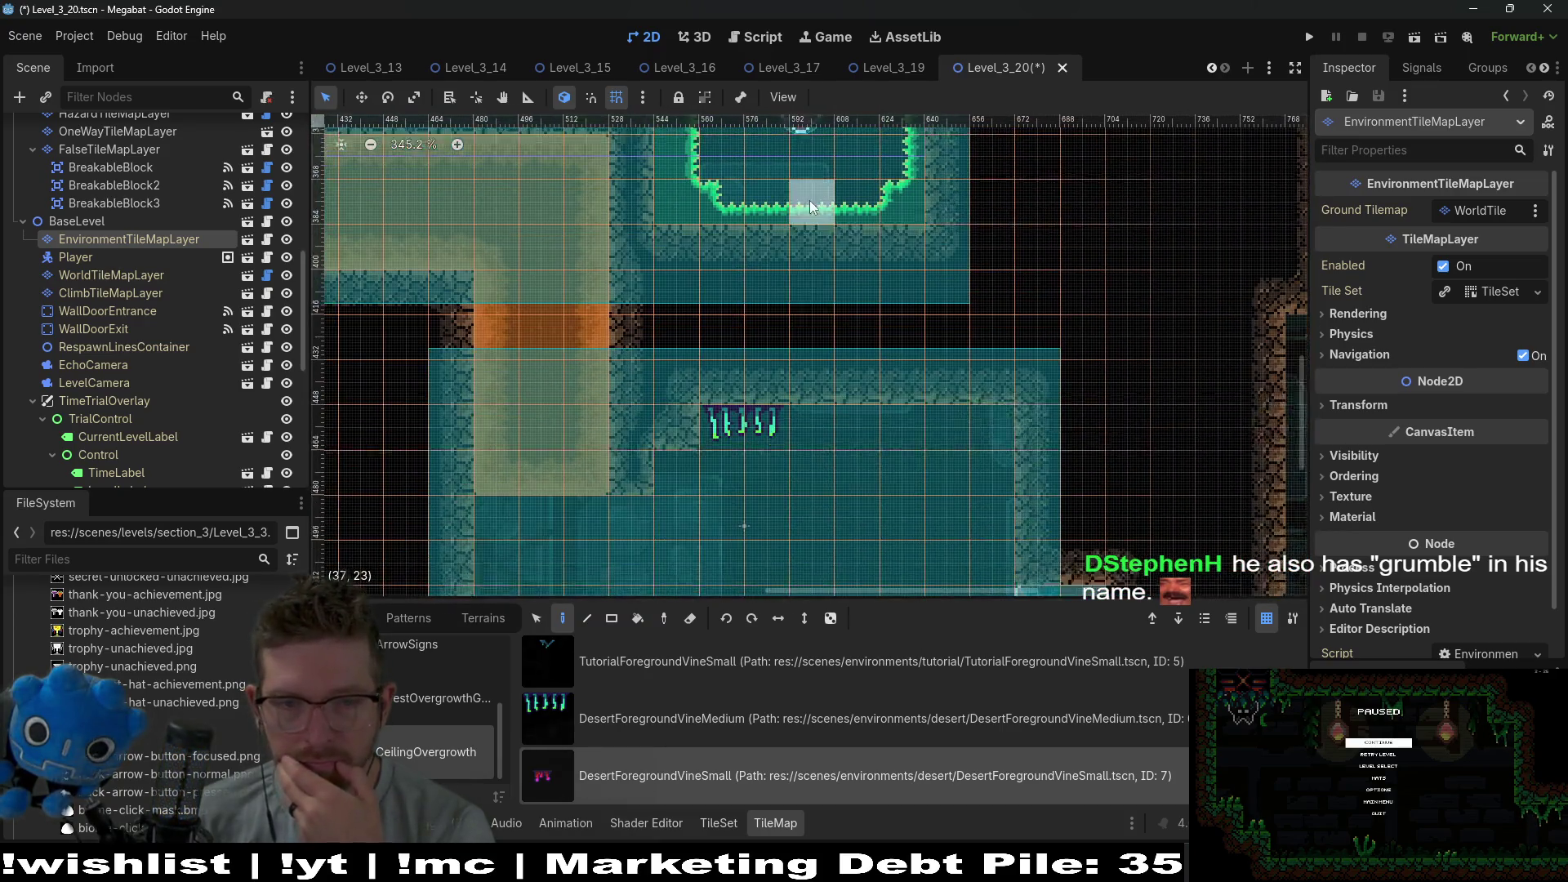
left_click(931, 421)
left_click(664, 454)
left_click(860, 421)
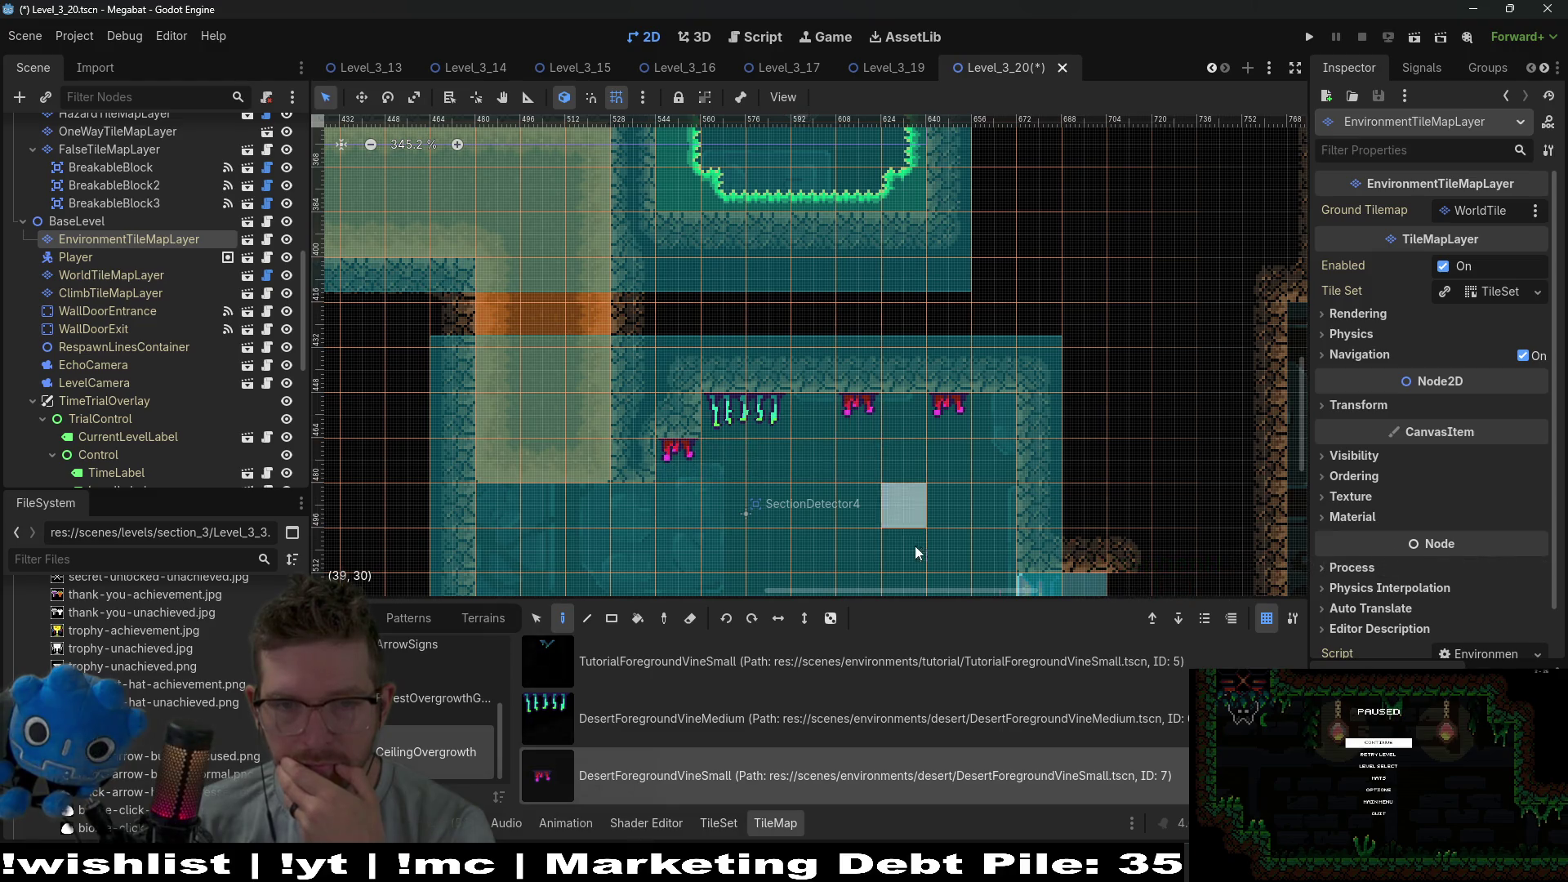
scroll(839, 361, "down", 3)
scroll(840, 361, "down", 1, "ctrl")
scroll(866, 364, "up", 4)
scroll(787, 282, "left", 3)
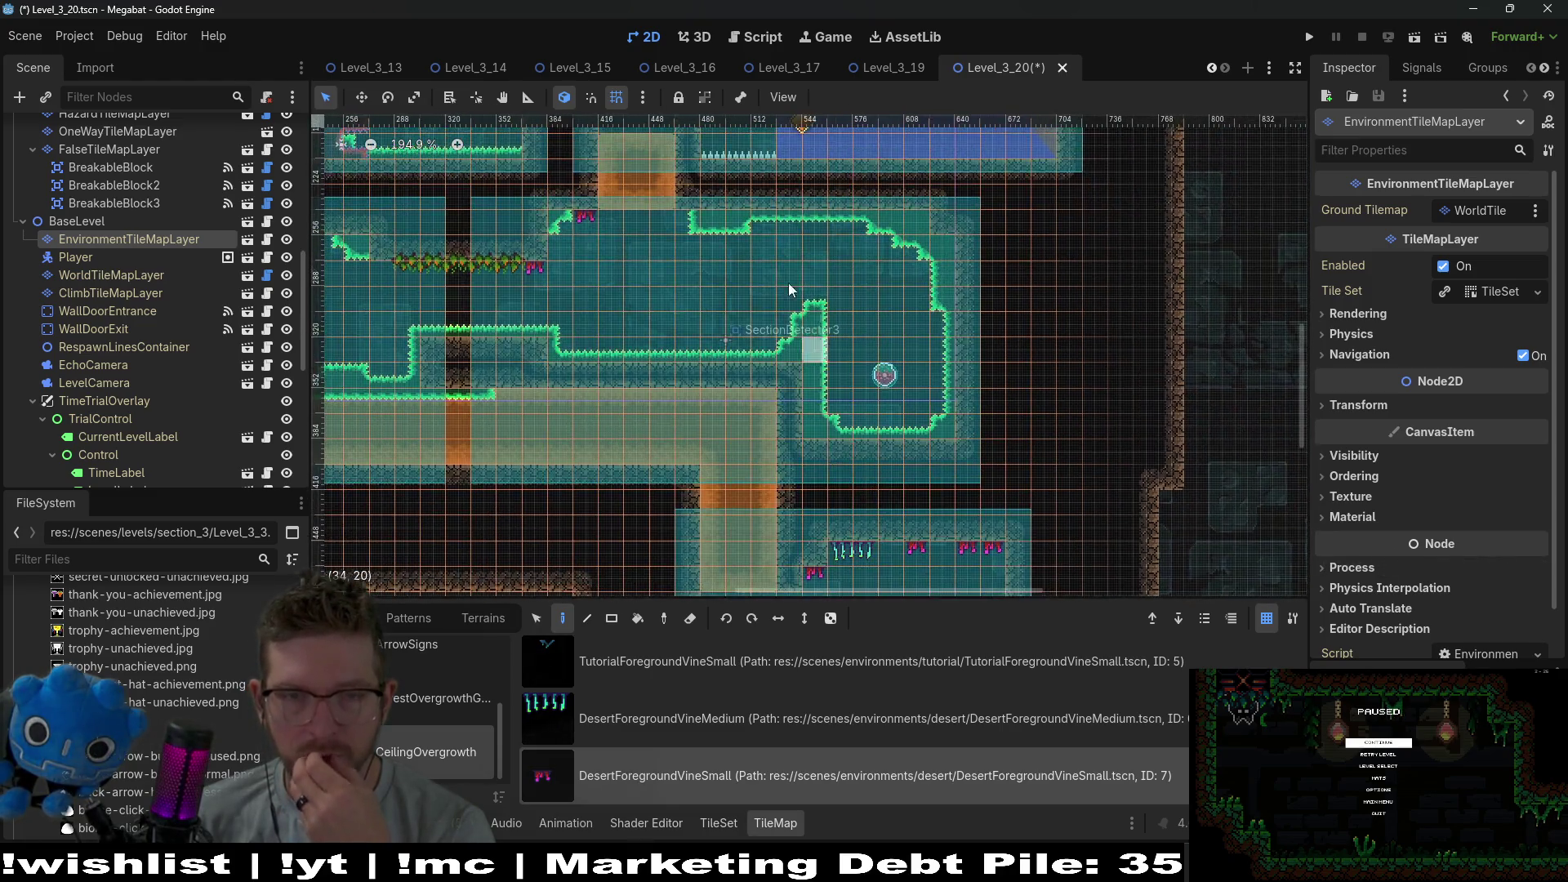
scroll(746, 313, "down", 3)
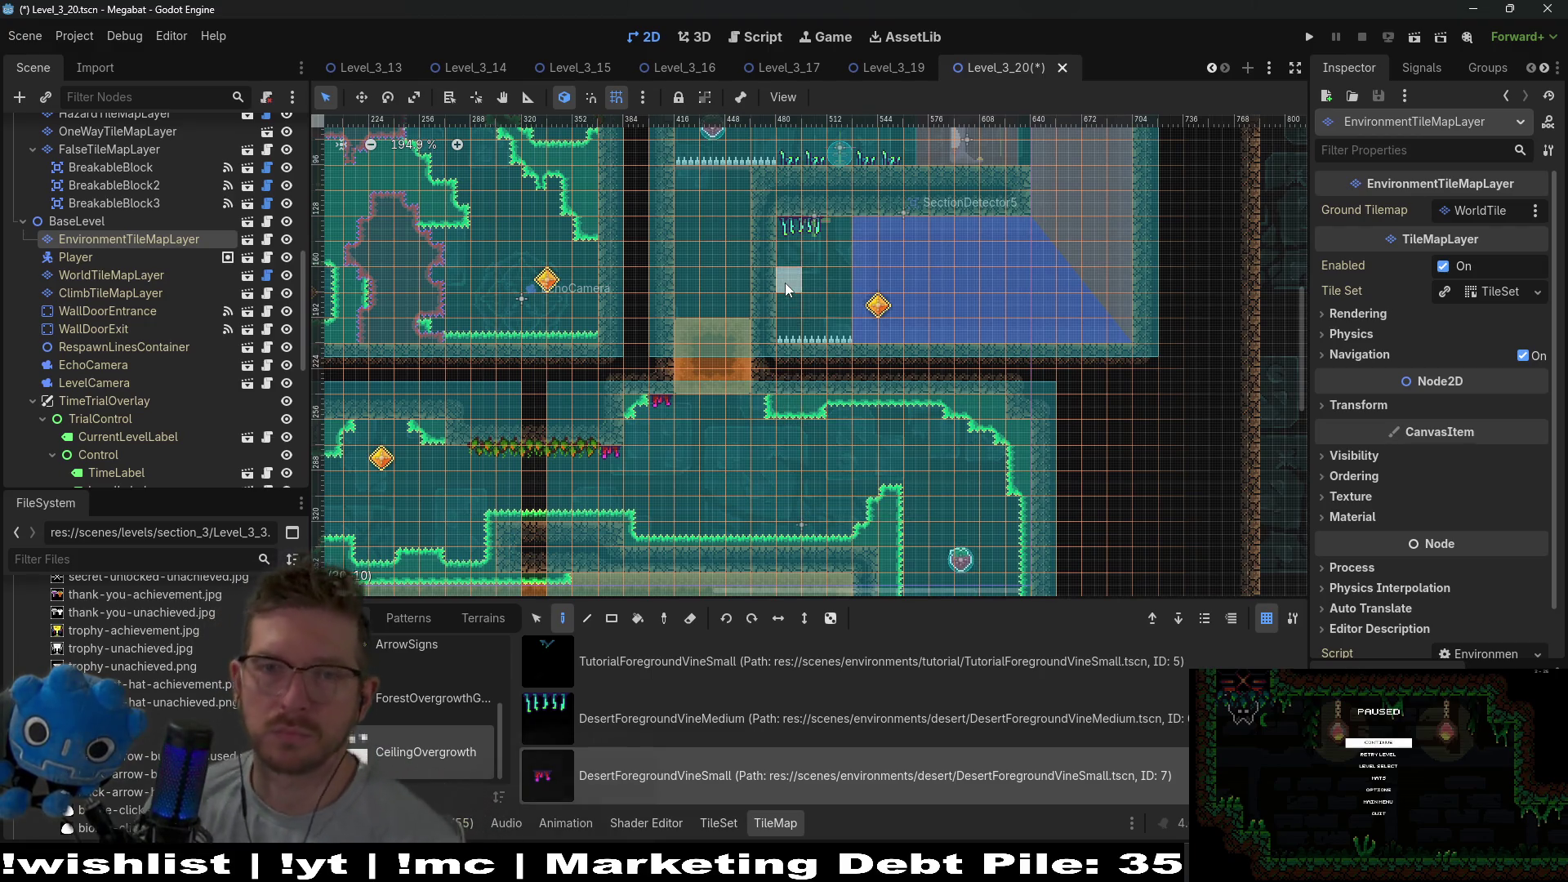
scroll(748, 303, "up", 2)
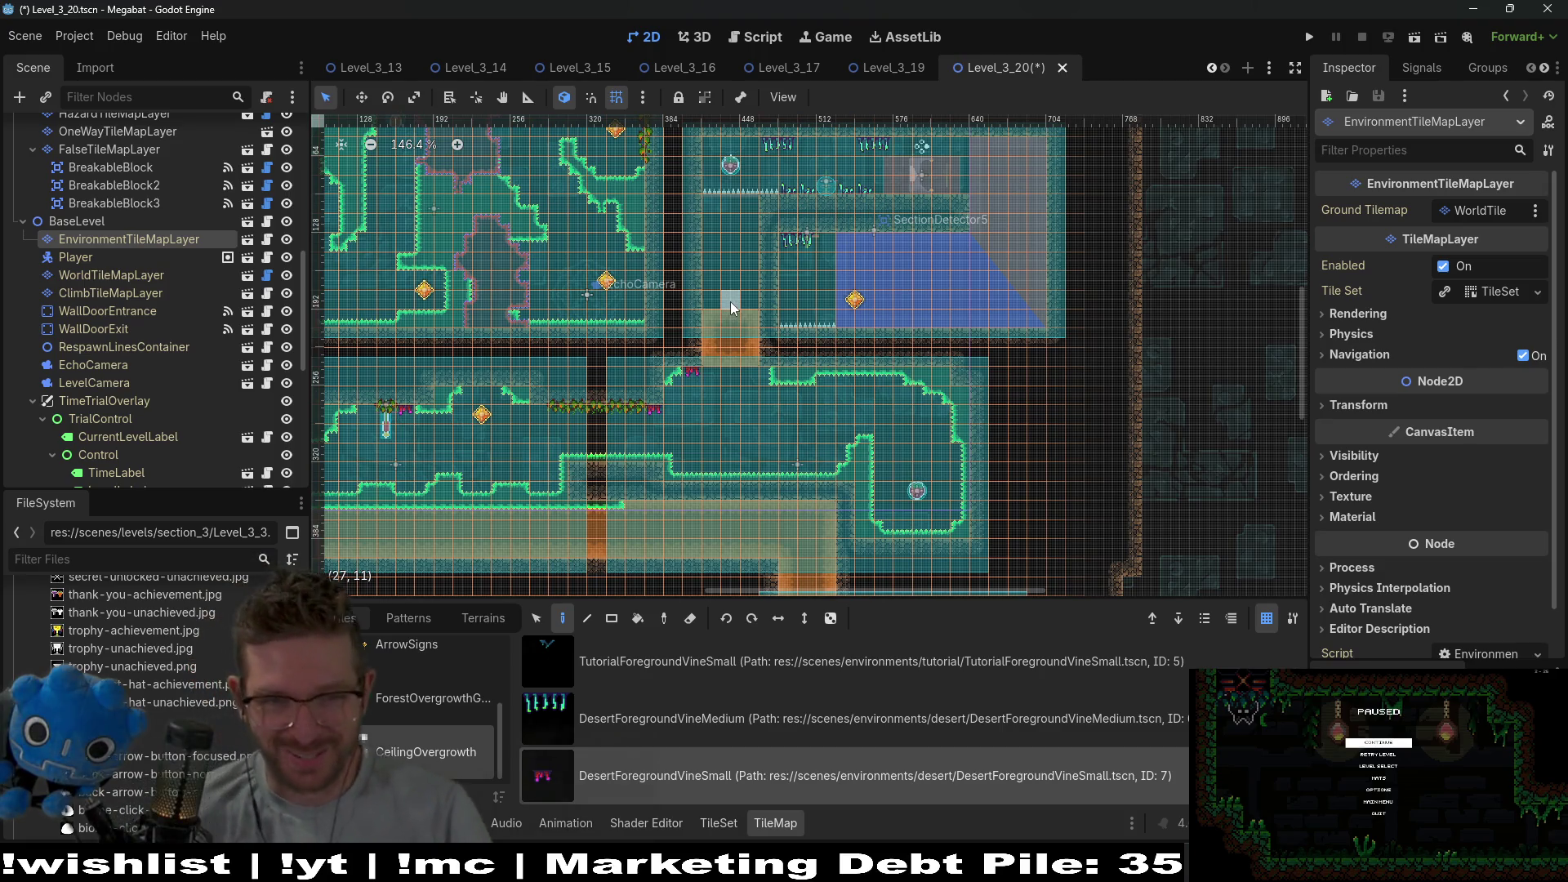
scroll(720, 299, "down", 1)
scroll(884, 327, "left", 3)
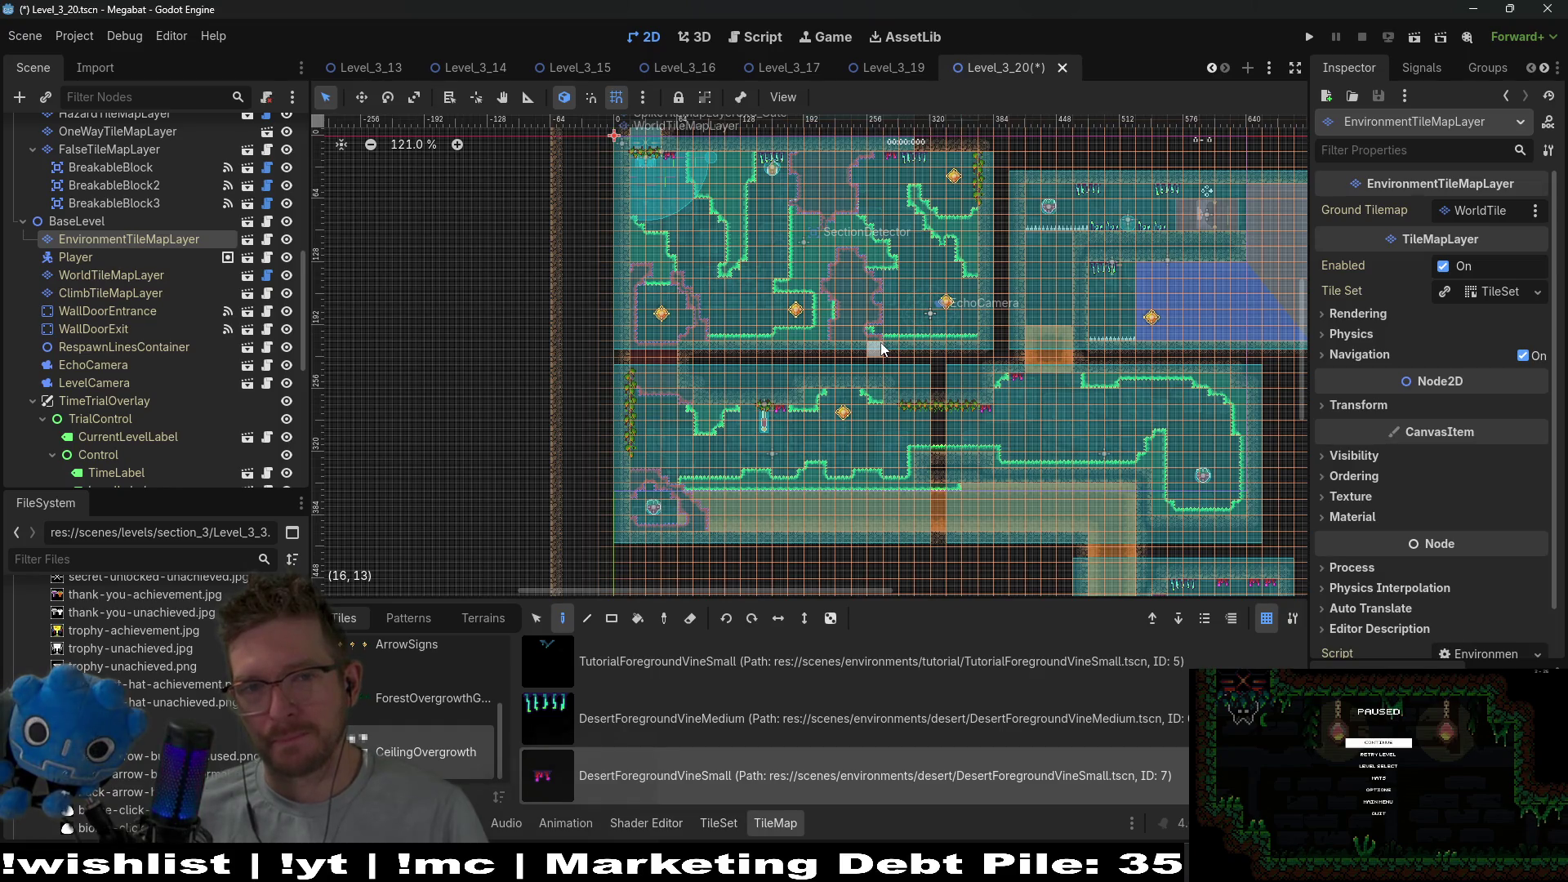
Save and run Level_3_20, flying the bat toward the lower and far-right gems.
left_click(1422, 37)
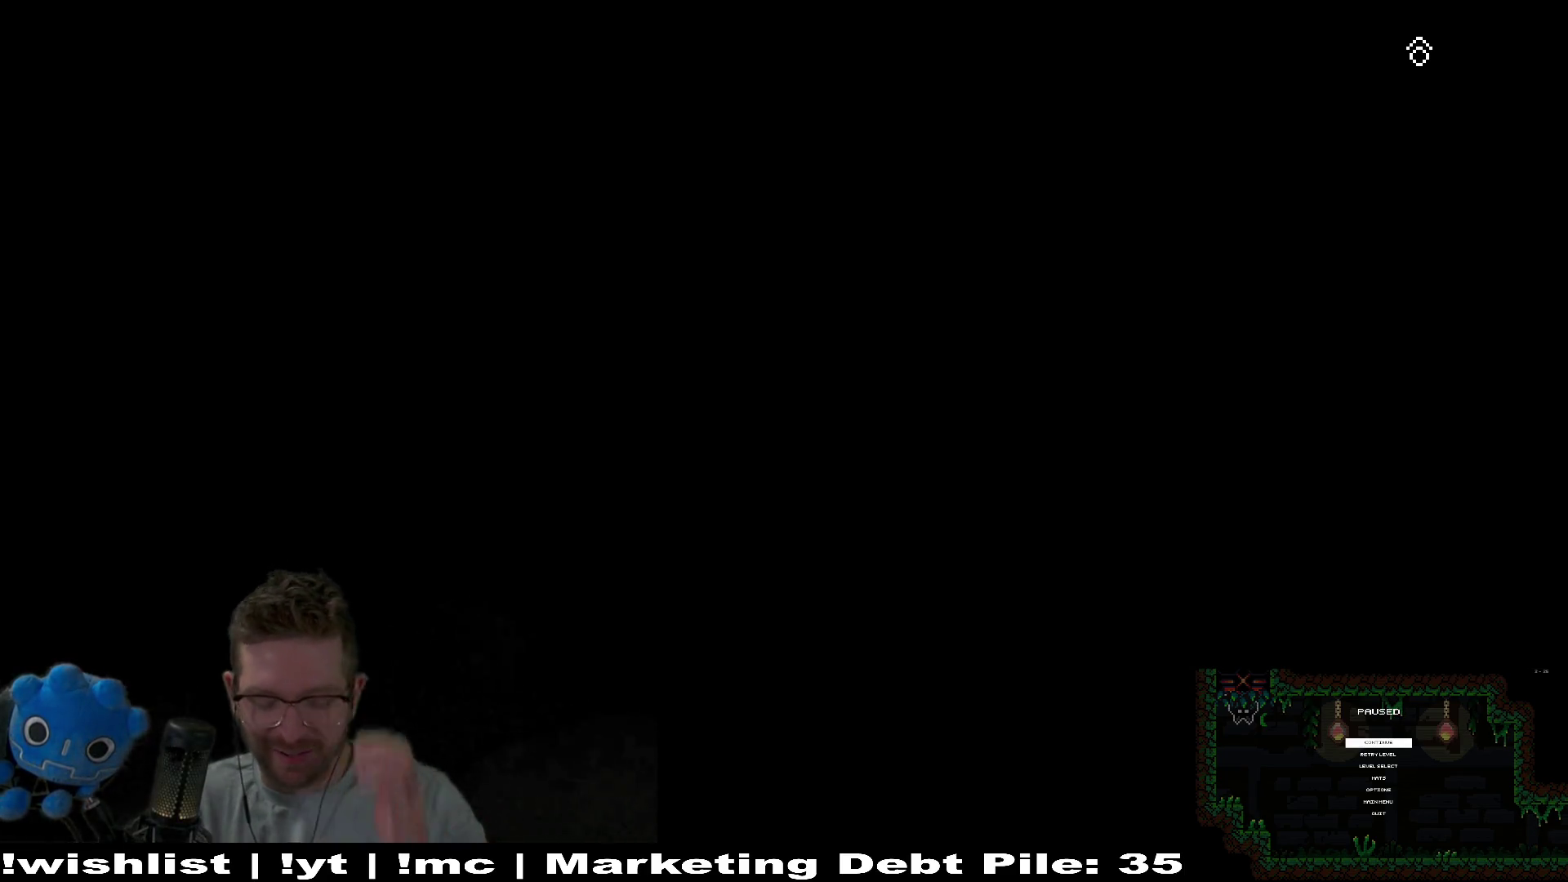
key("Right")
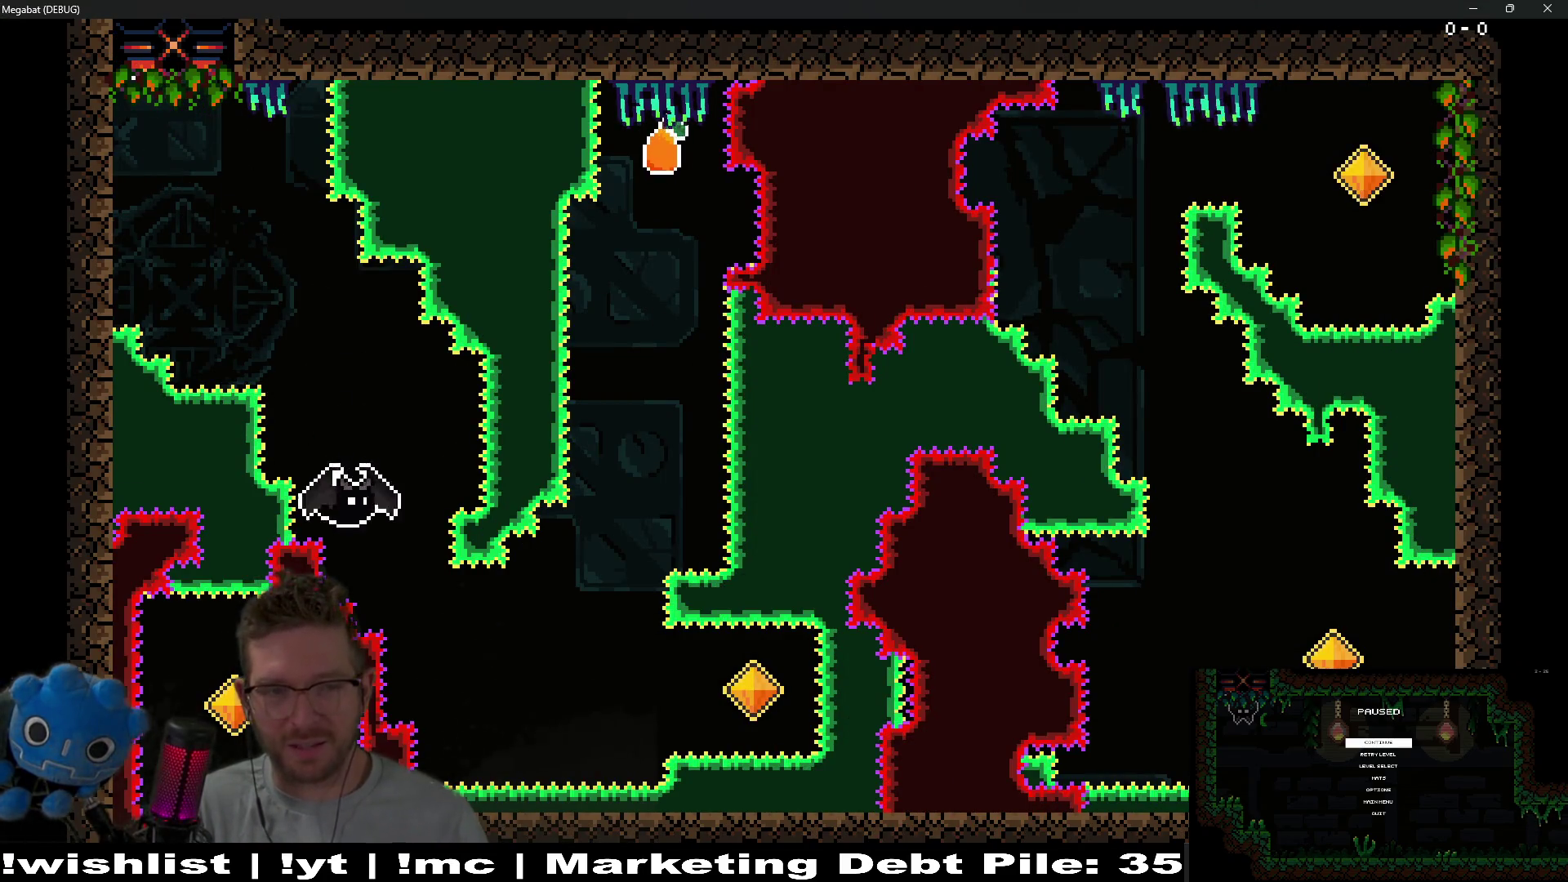
key("Up")
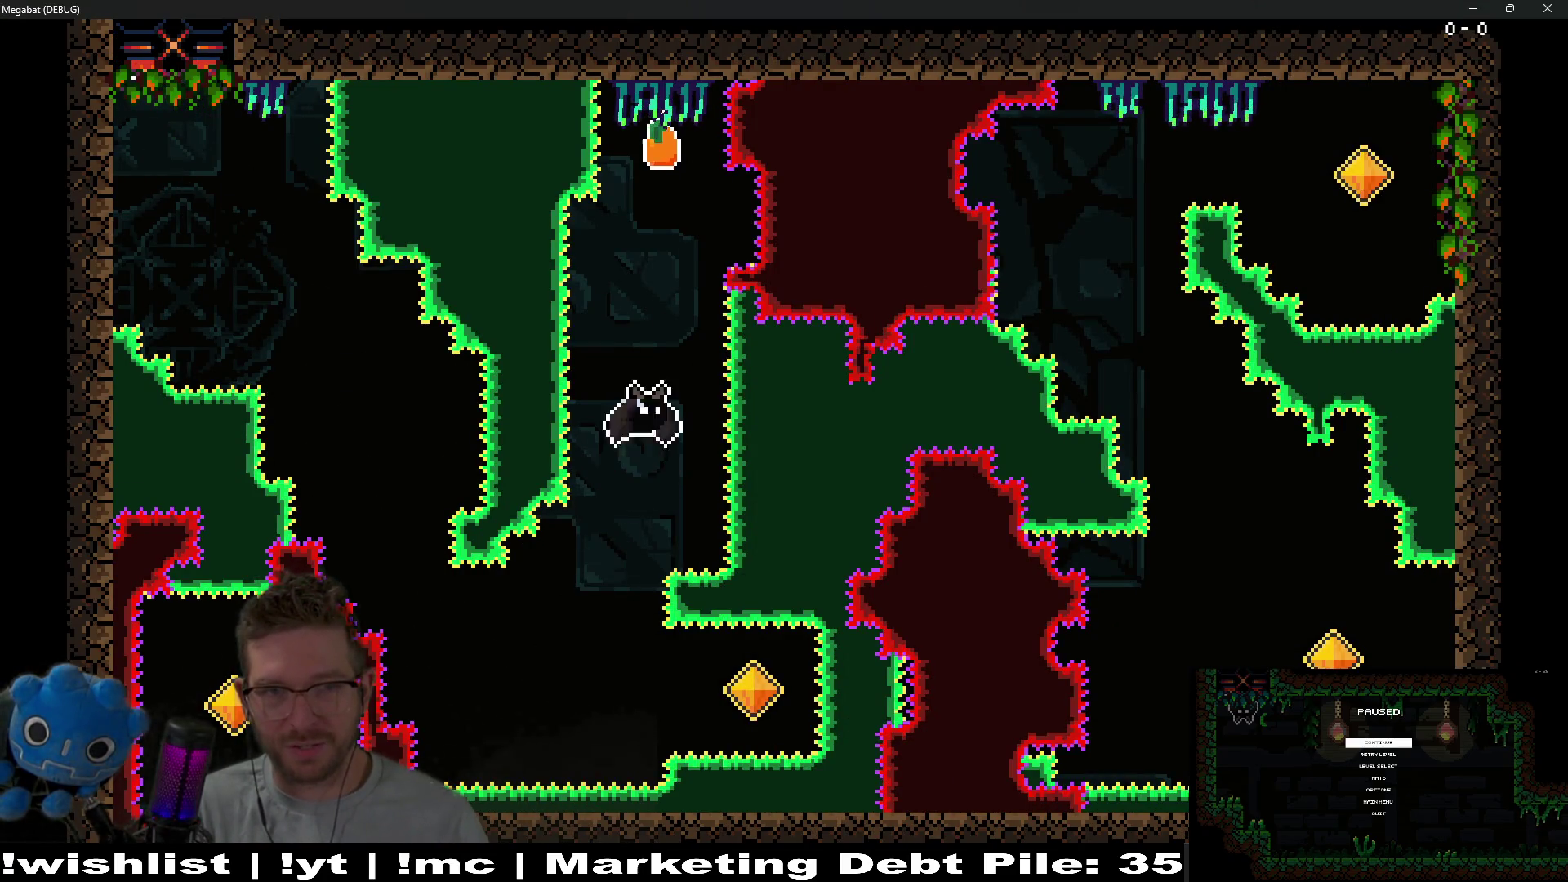
key("Down")
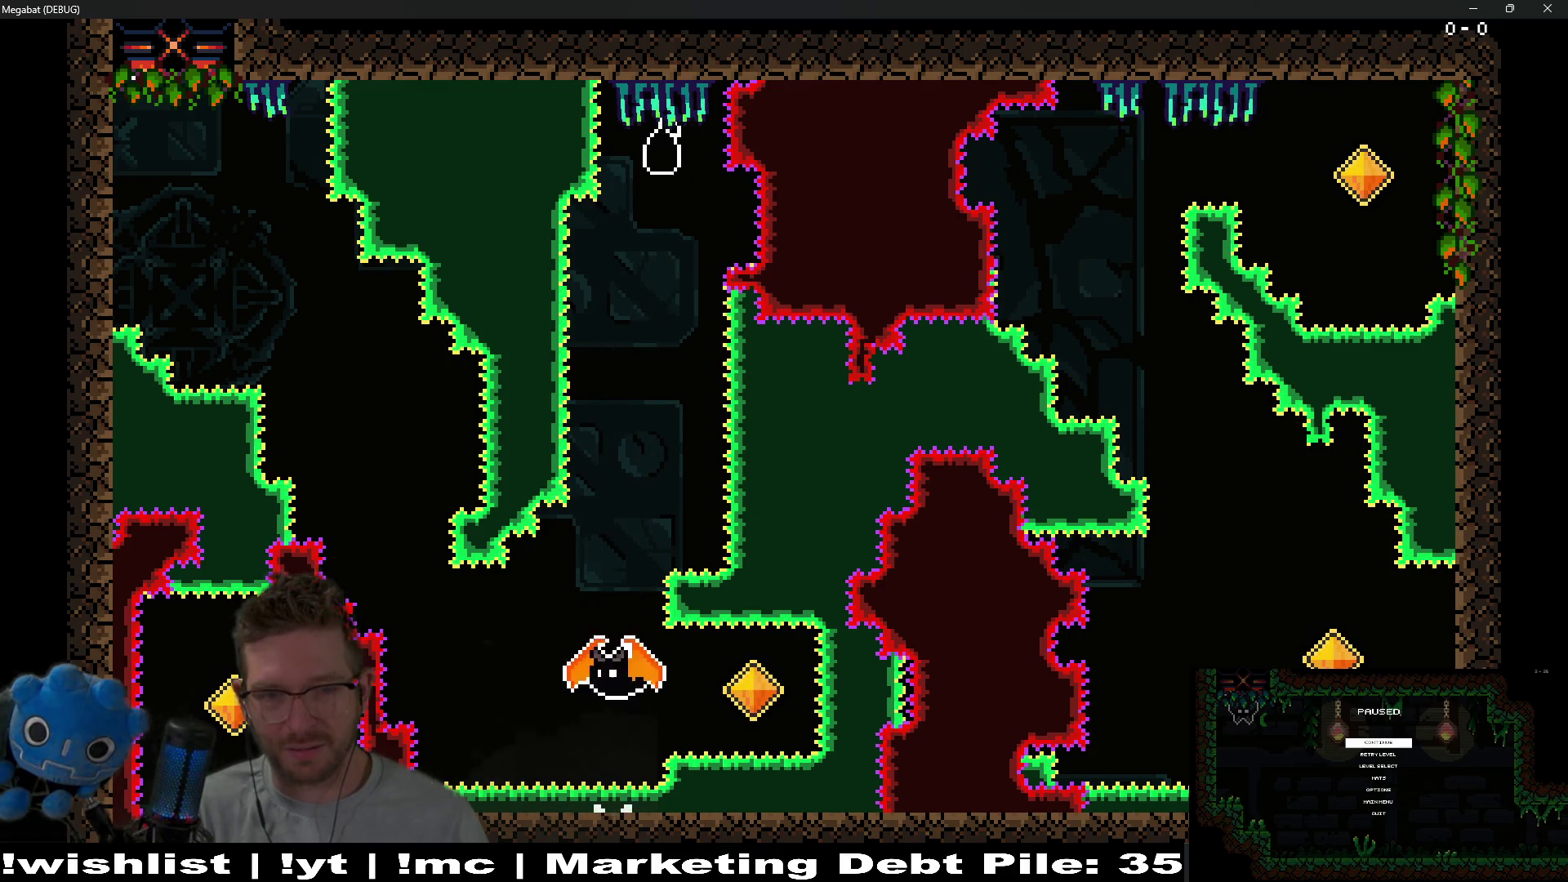
key("Right")
key("Up")
key("Left")
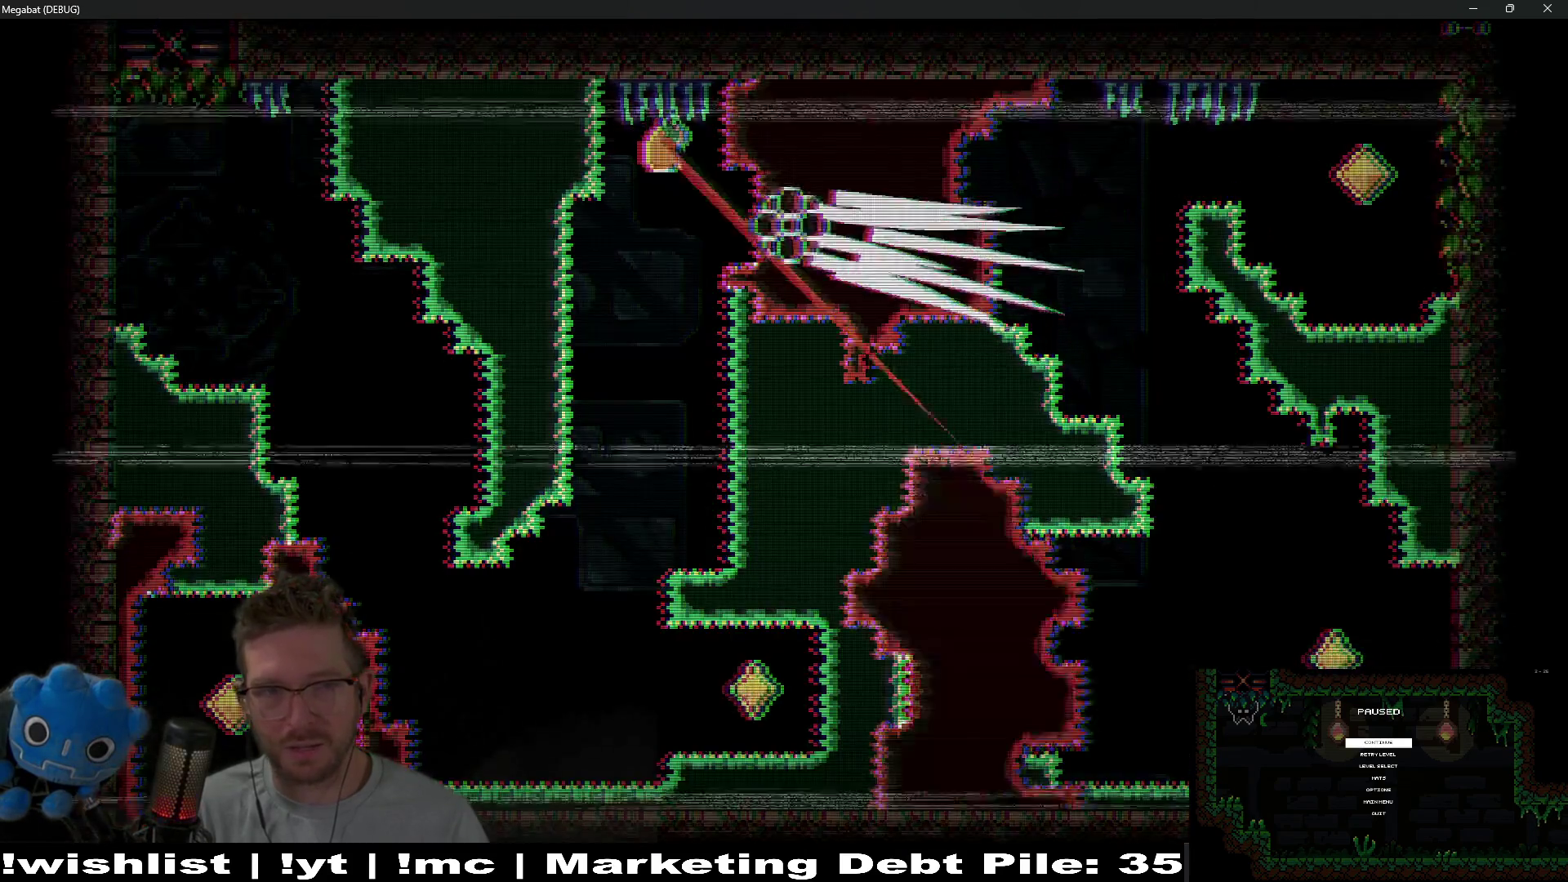
Restart the run, dash through the gems and drop onto the lower orange gem to clear the hazard.
key("Down")
key("Right")
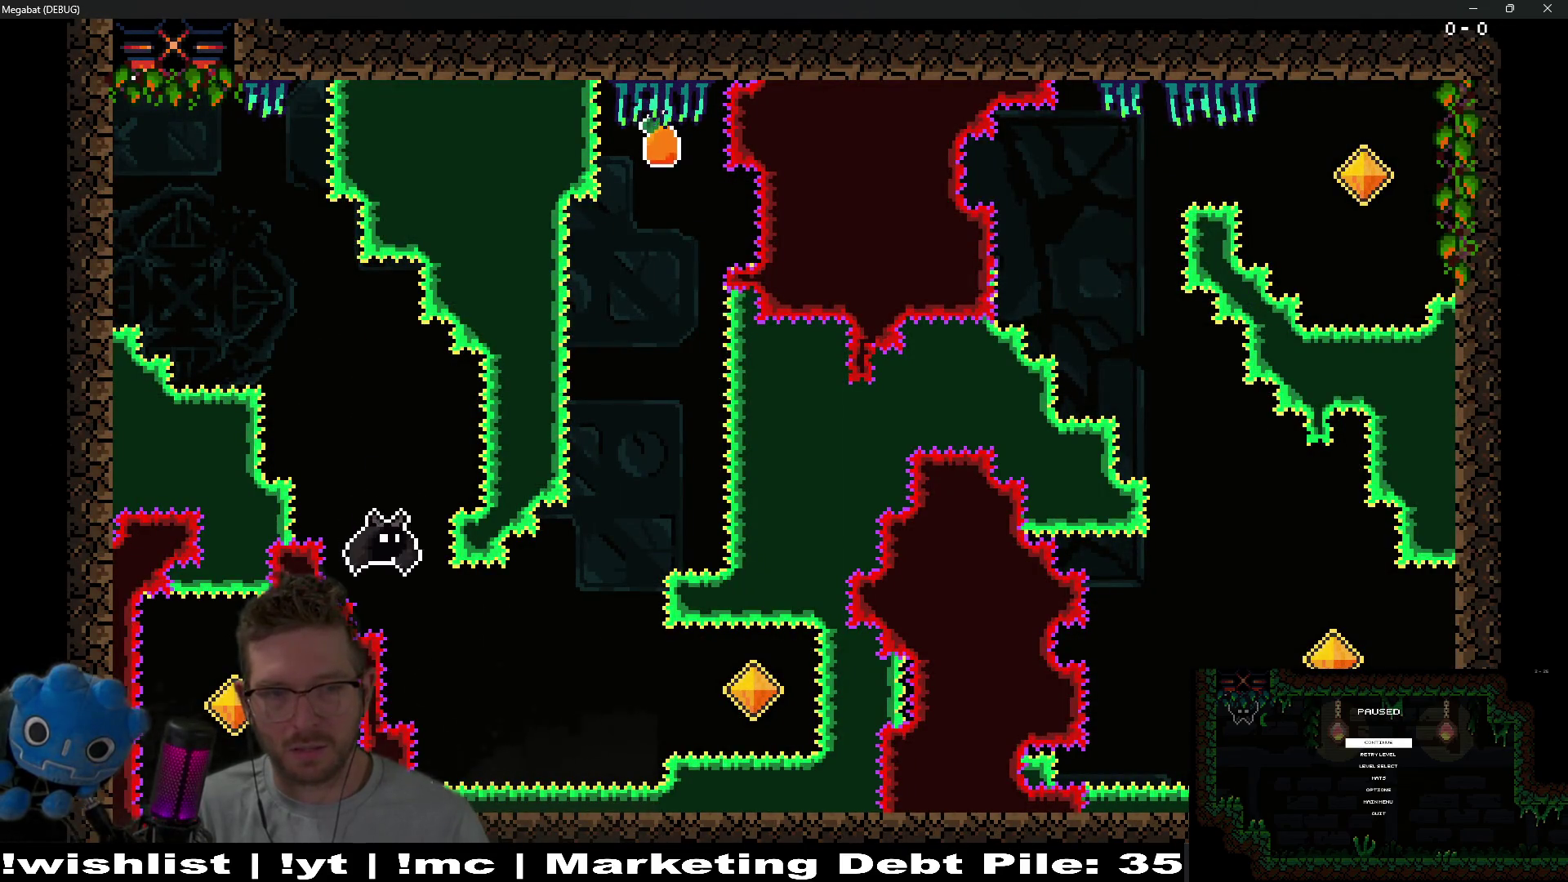
key("Up")
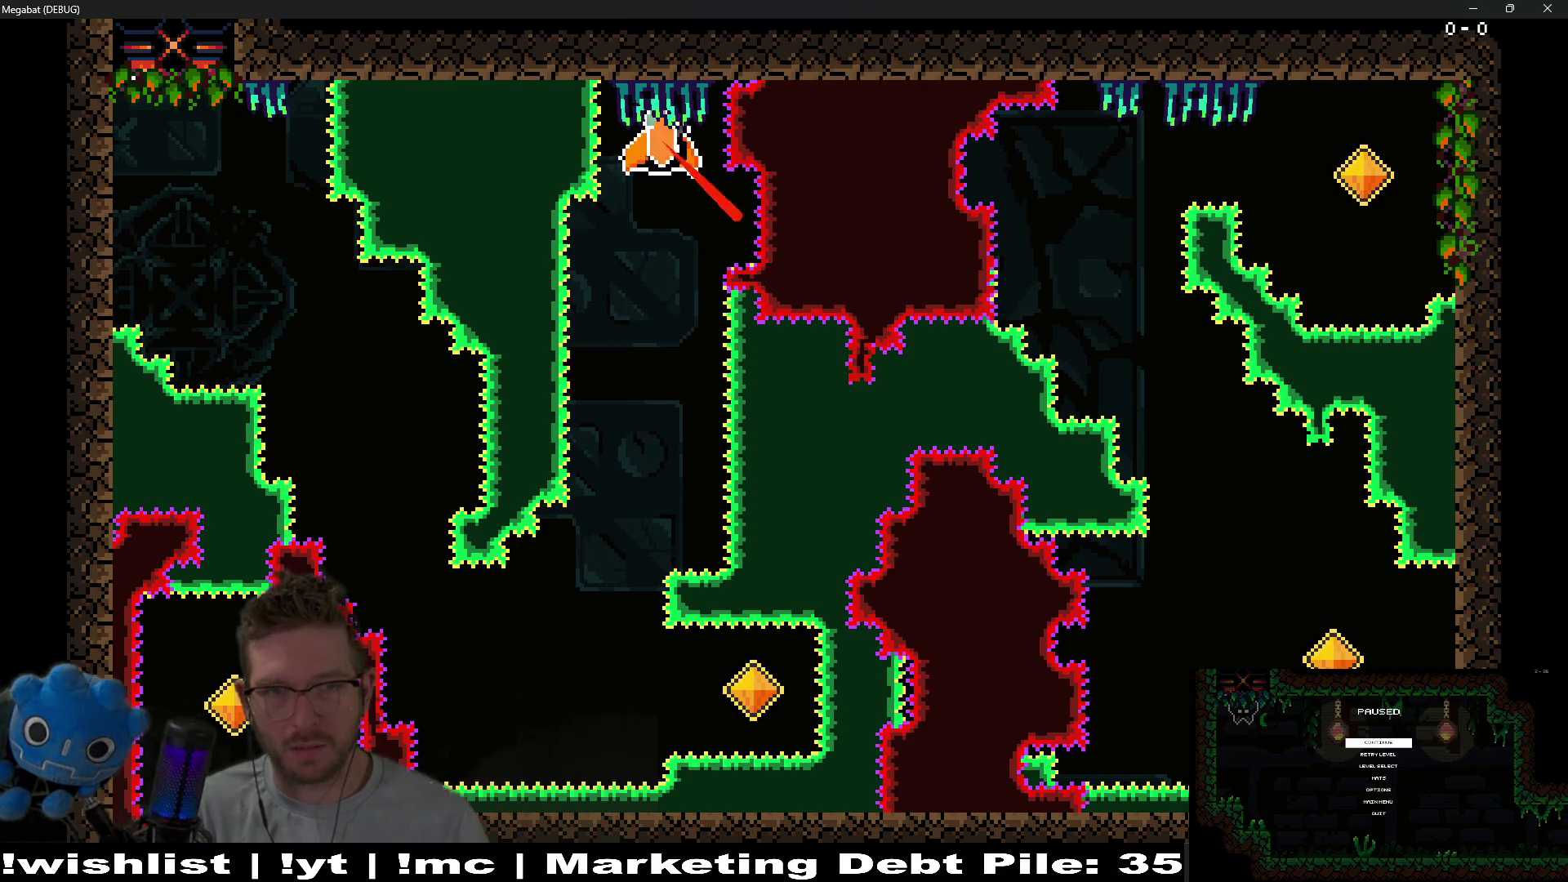
key("Down")
key("Right")
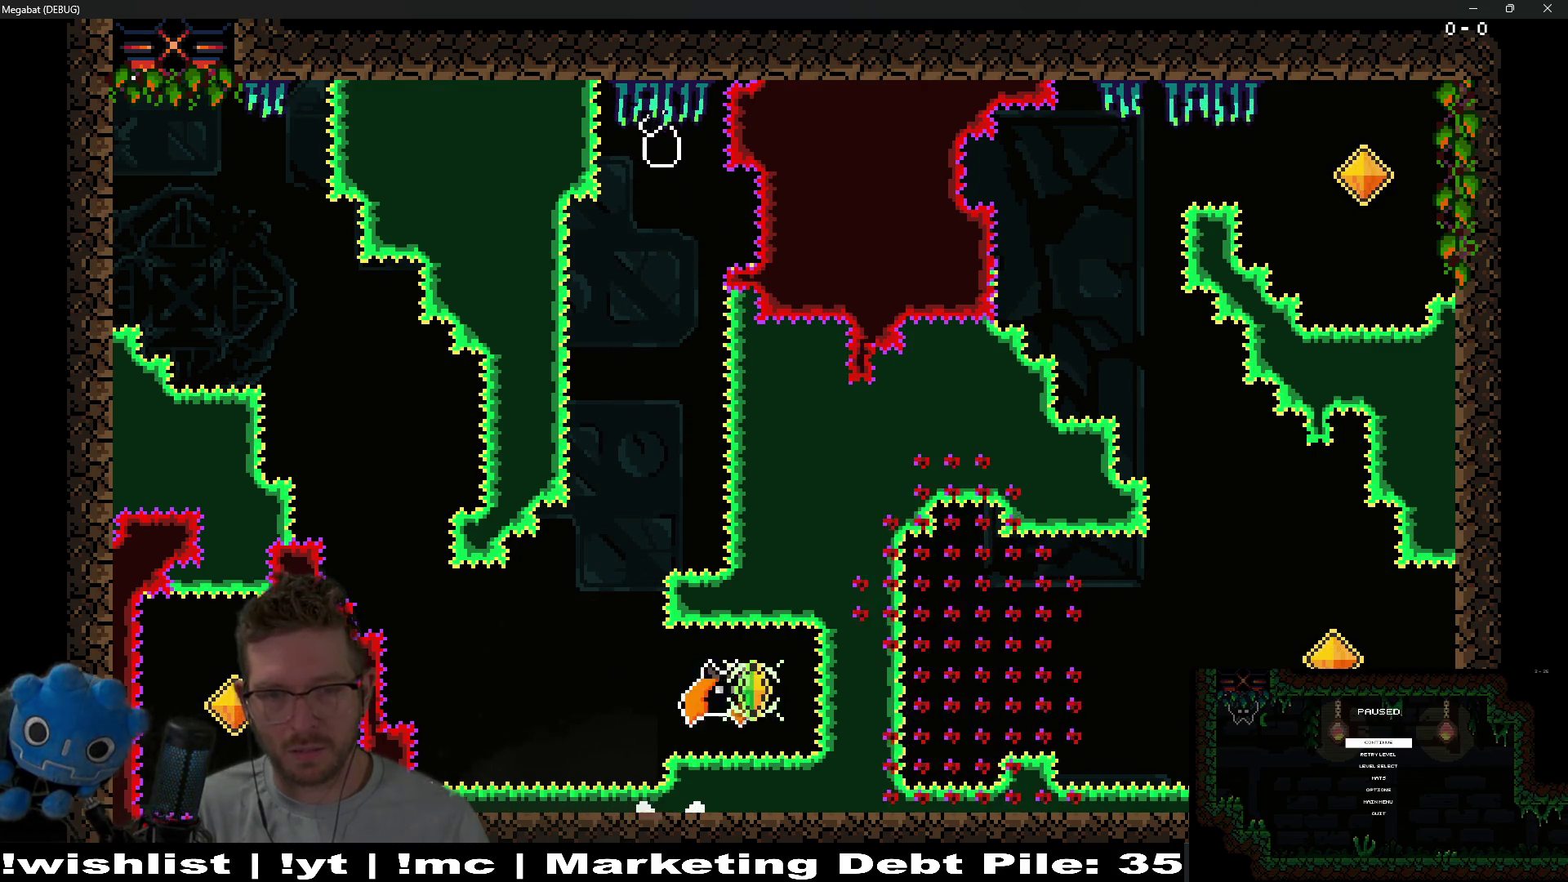
key("Up")
key("Left")
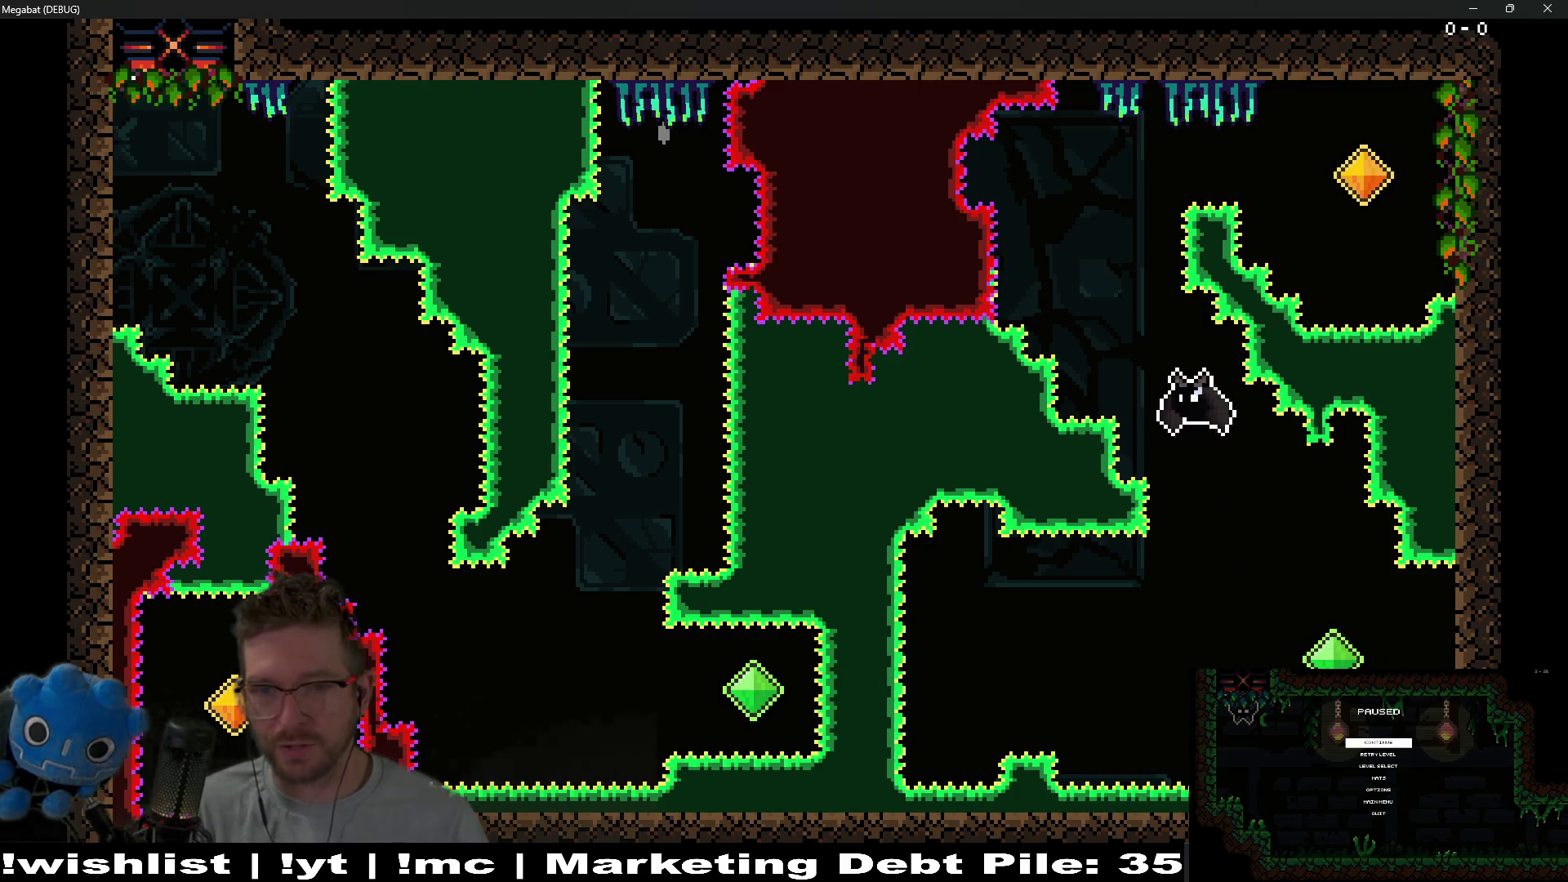
key("Down")
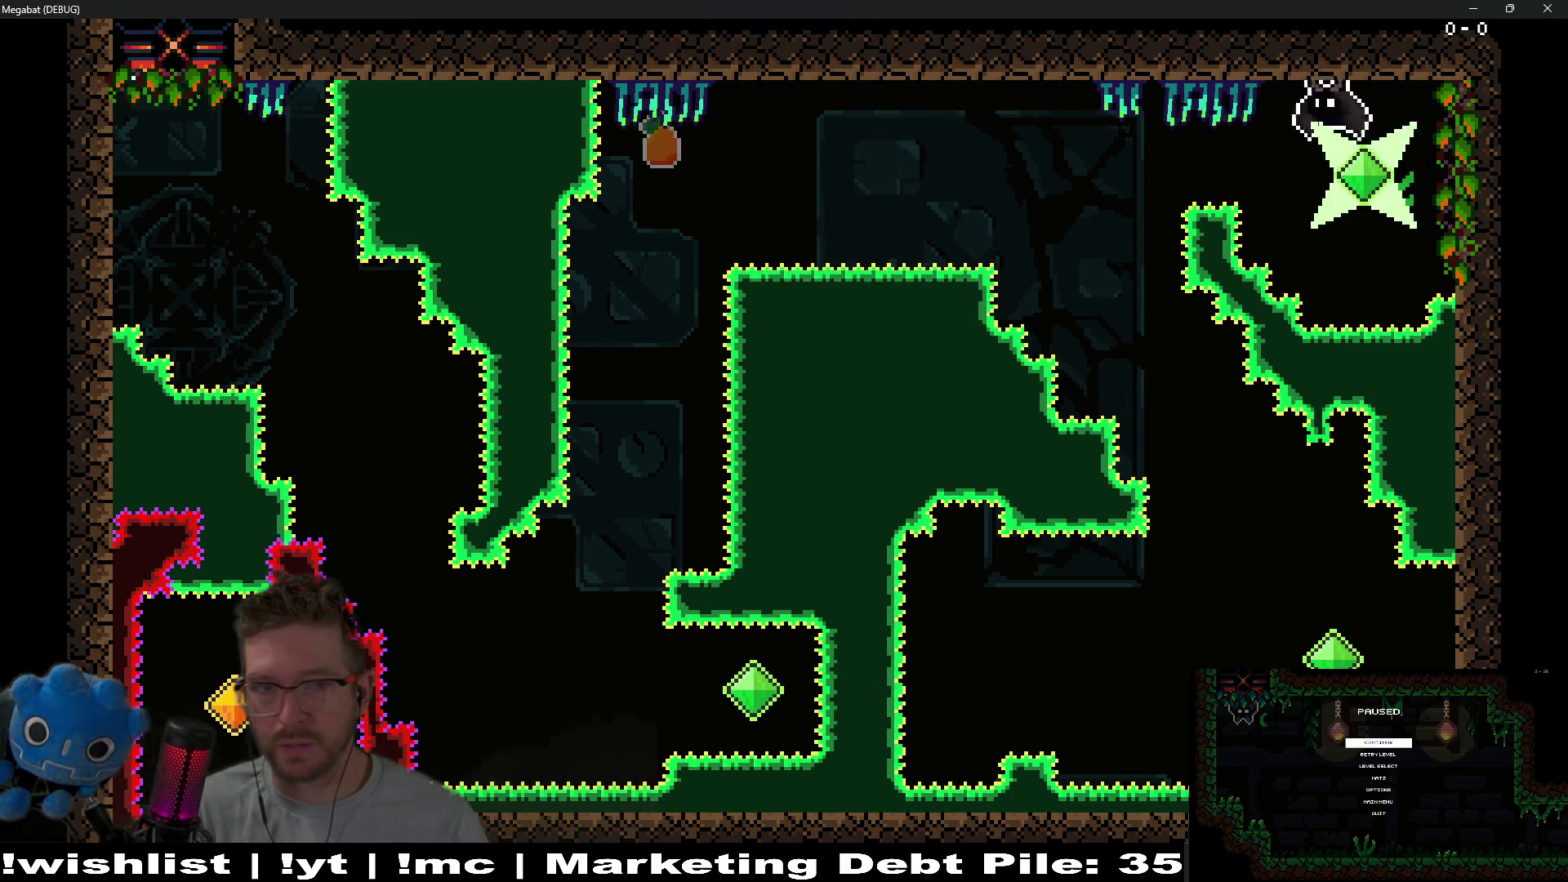
key("Left")
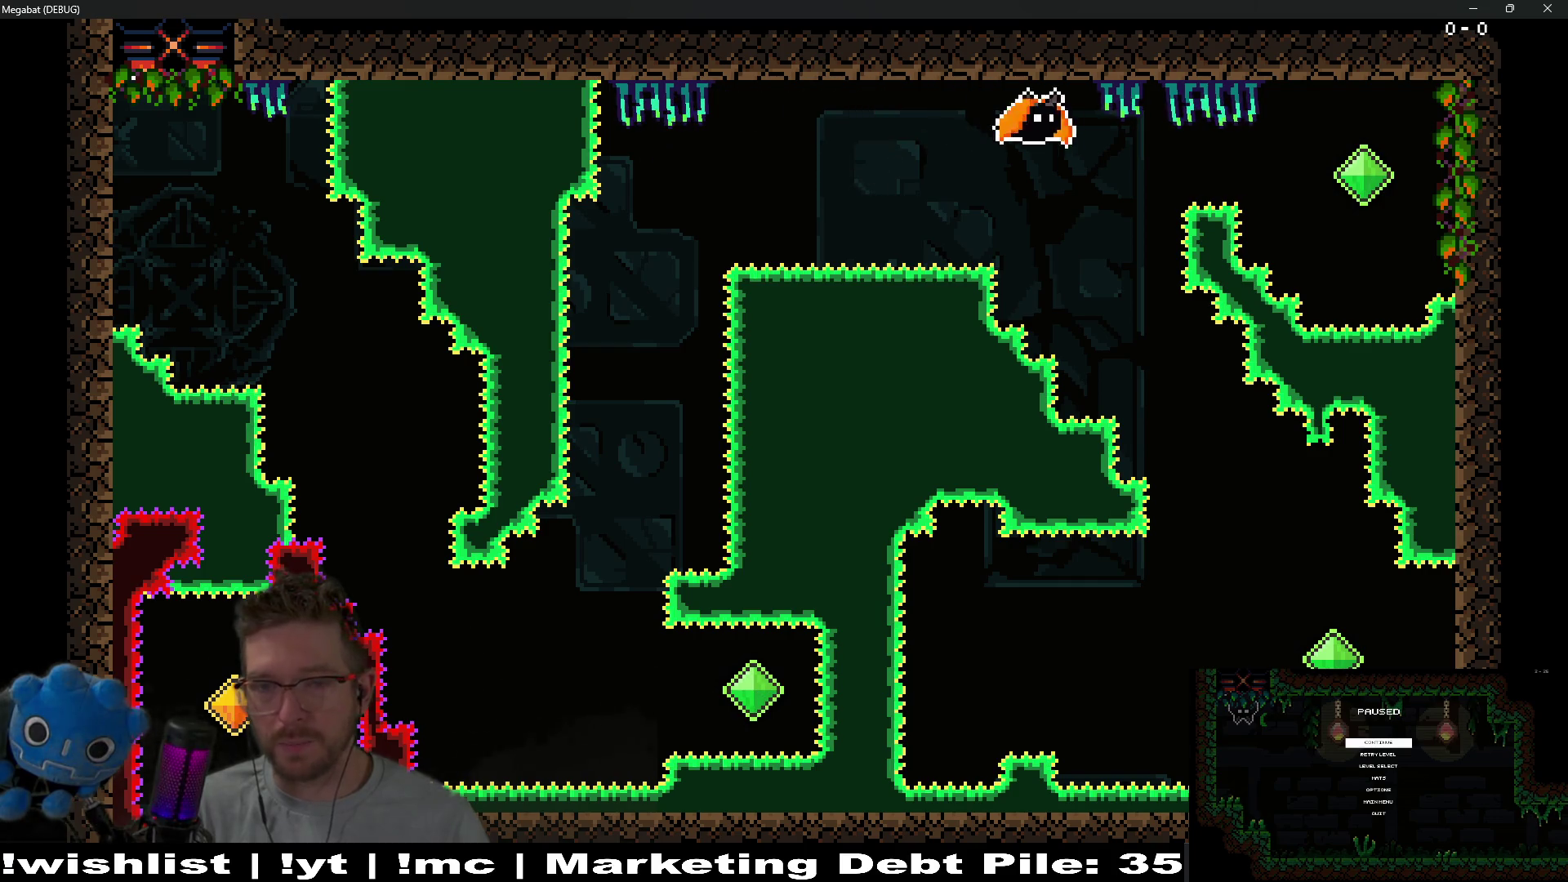
key("Right")
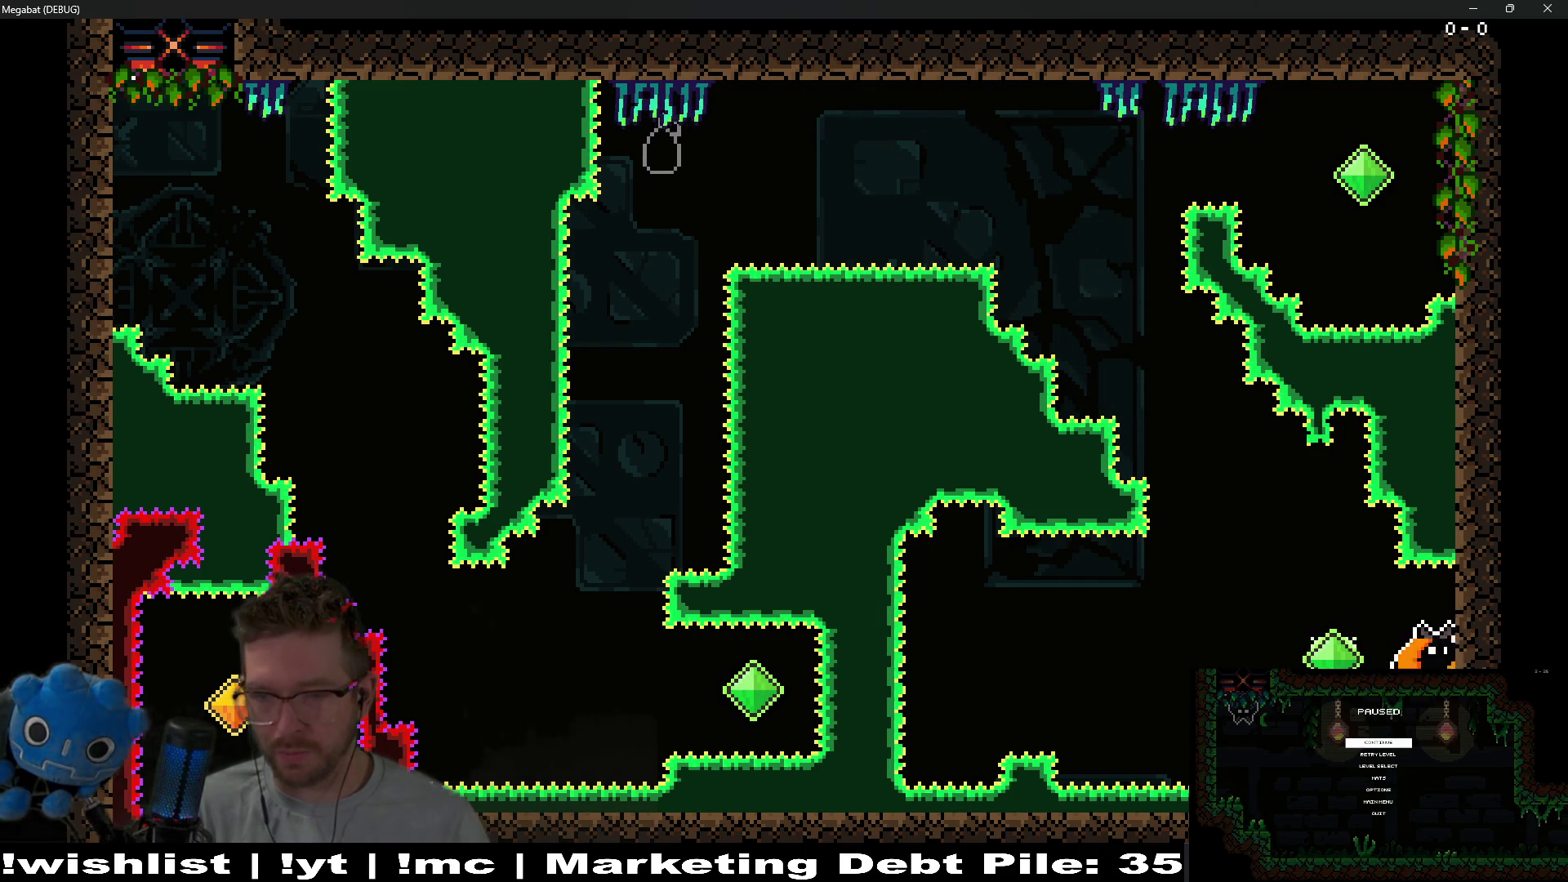
Grab the strawberry, collect the orange gem down the right shaft, and reach the door.
key("Up")
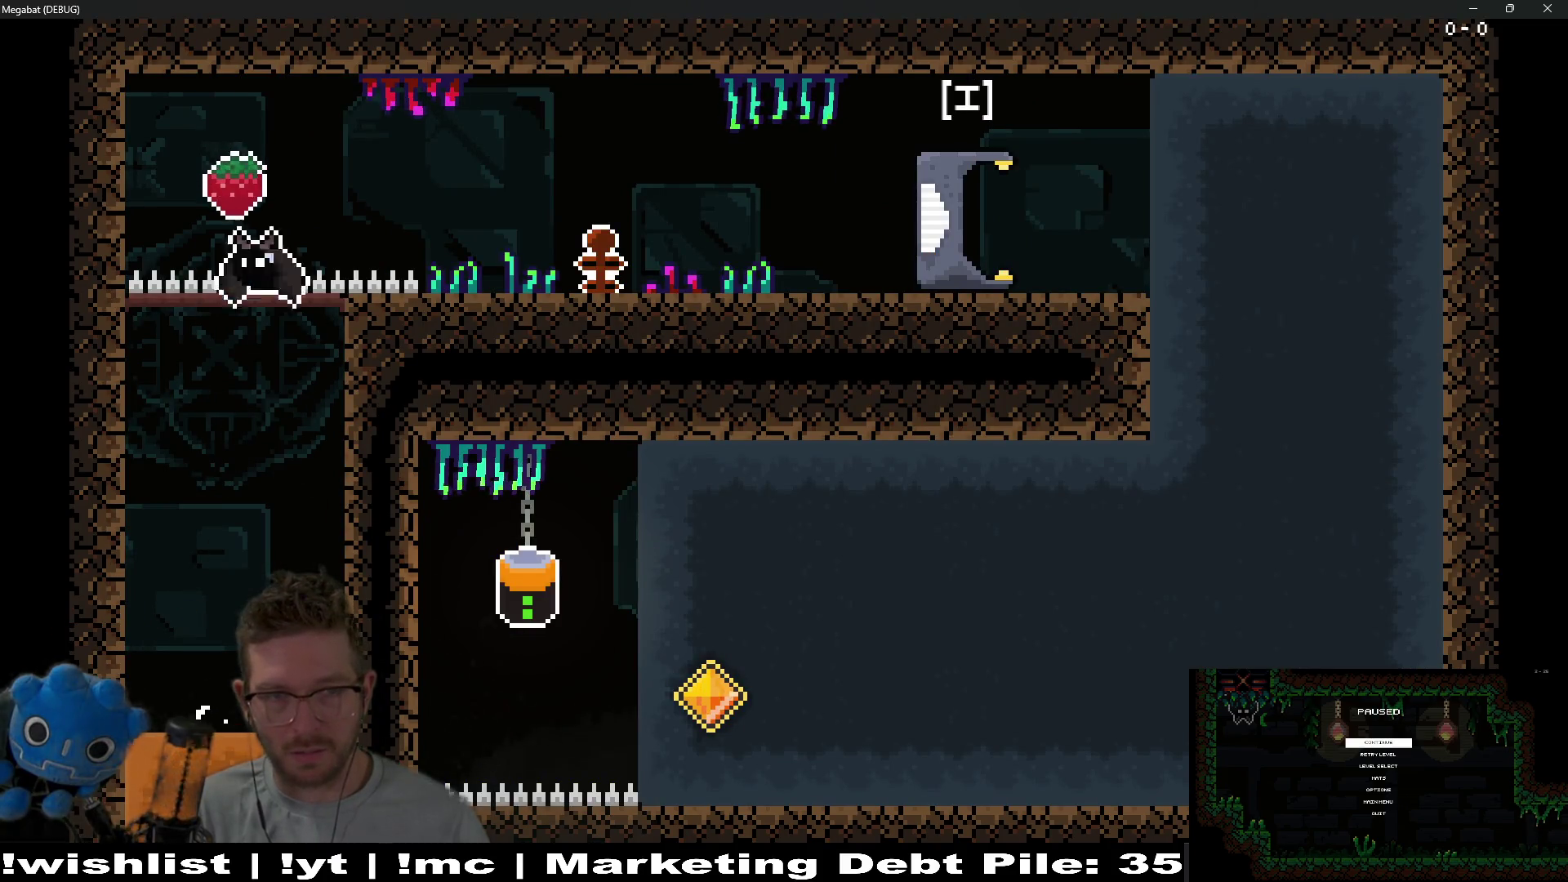
key("Right")
key("Up")
key("Right")
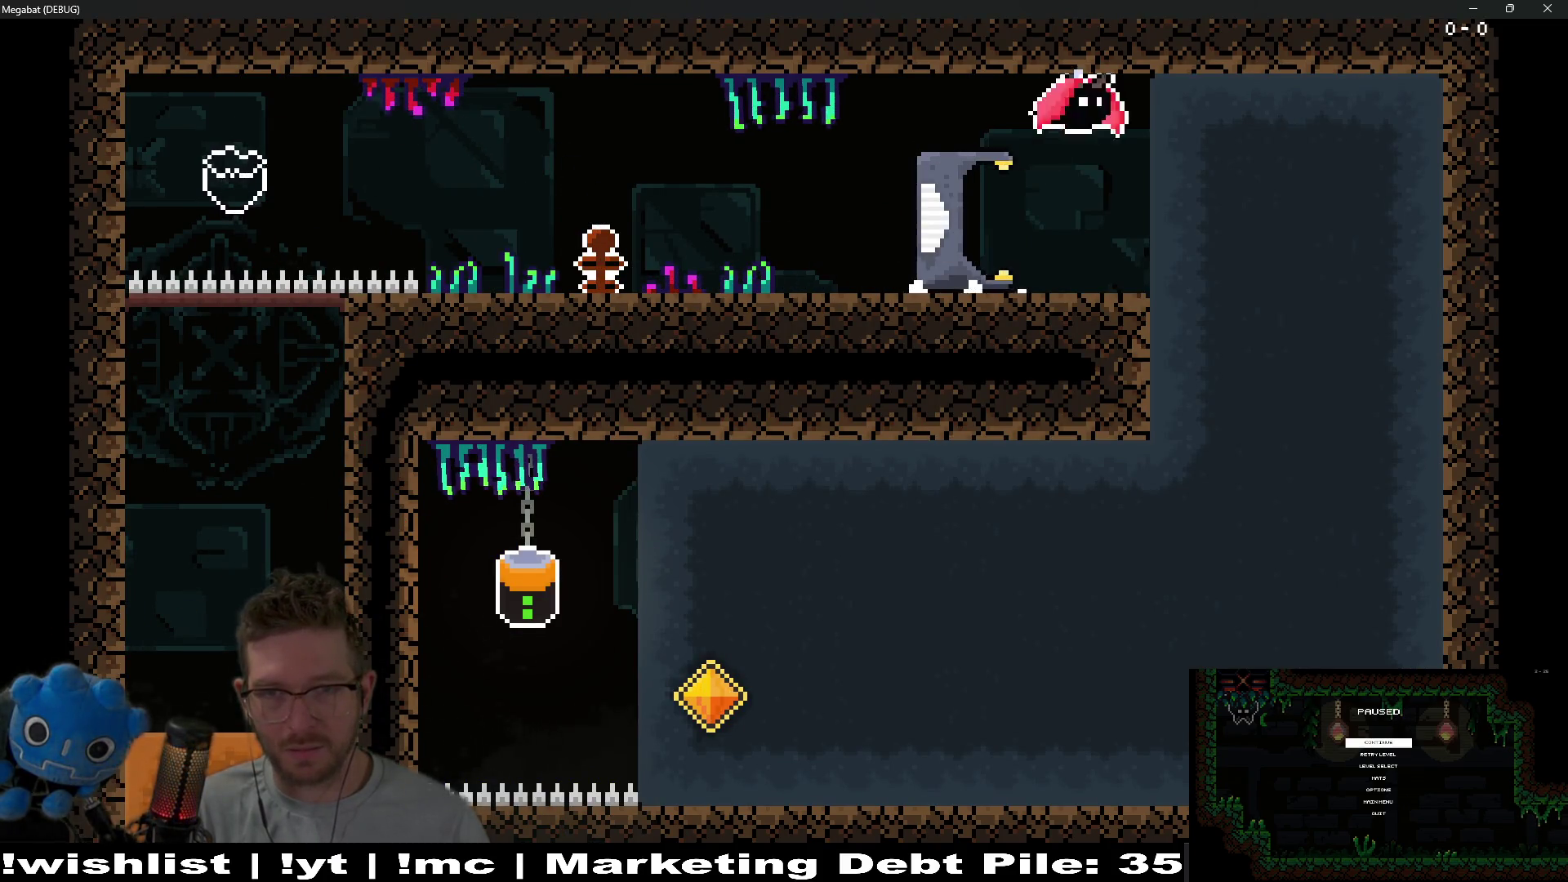
key("Up")
key("Down")
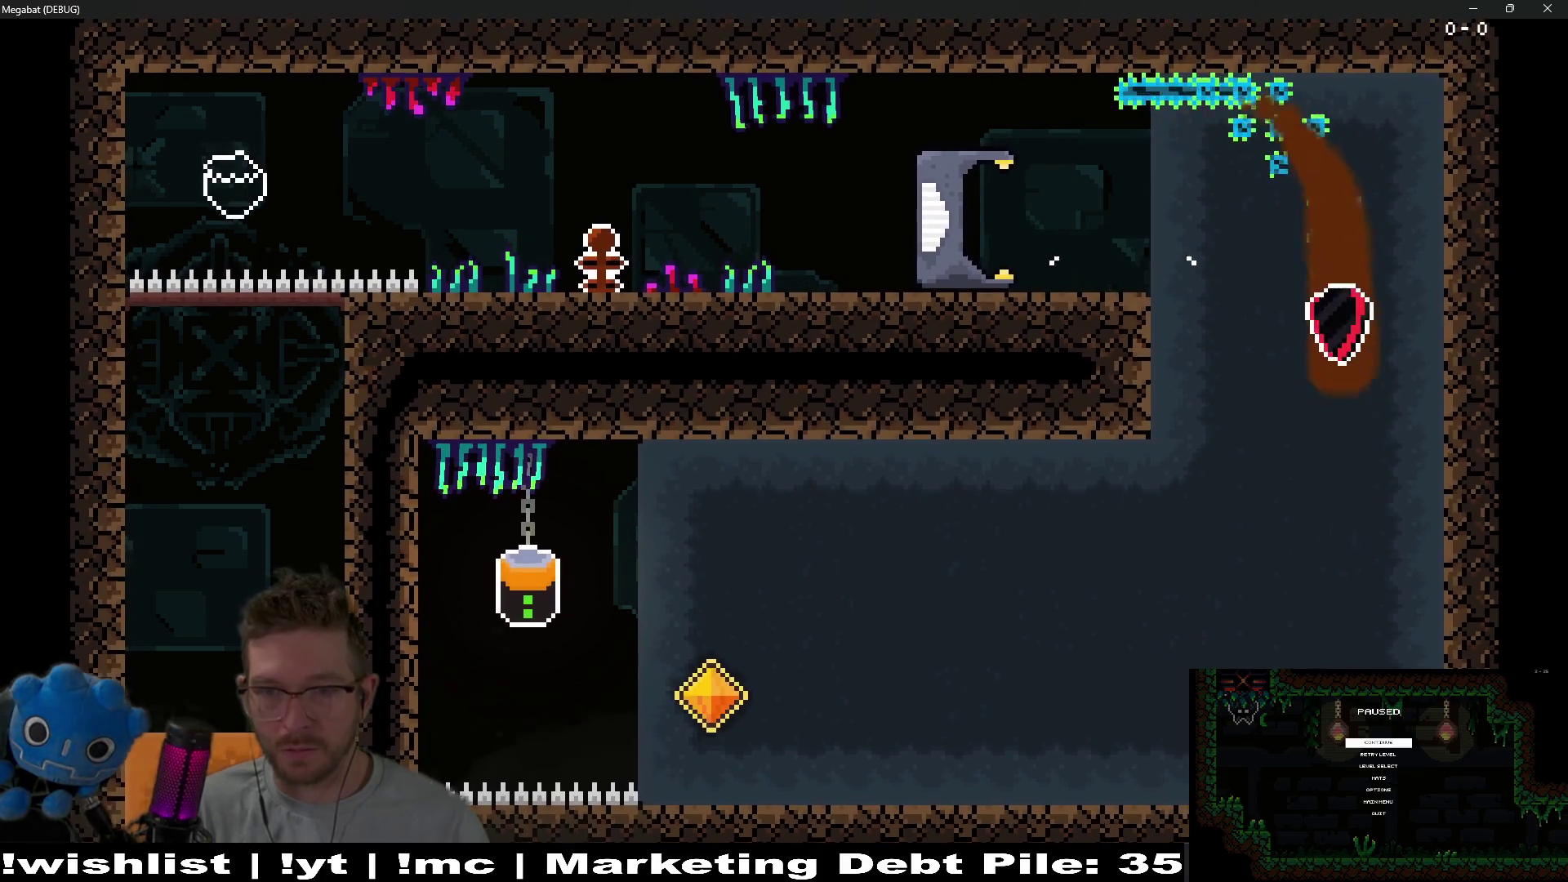
key("Left")
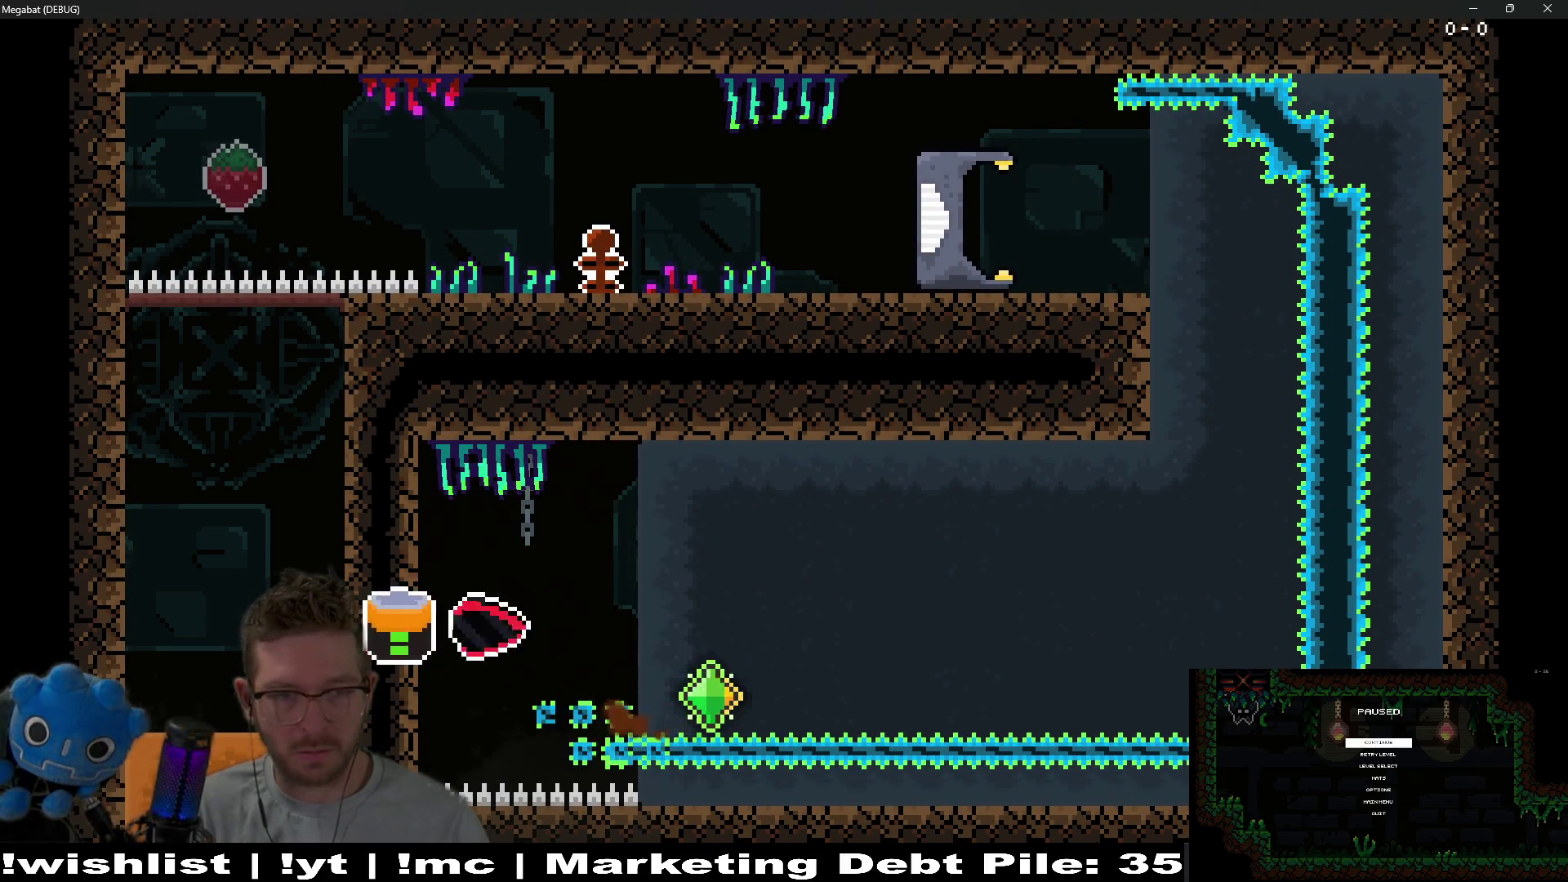
key("Right")
key("Up")
key("Left")
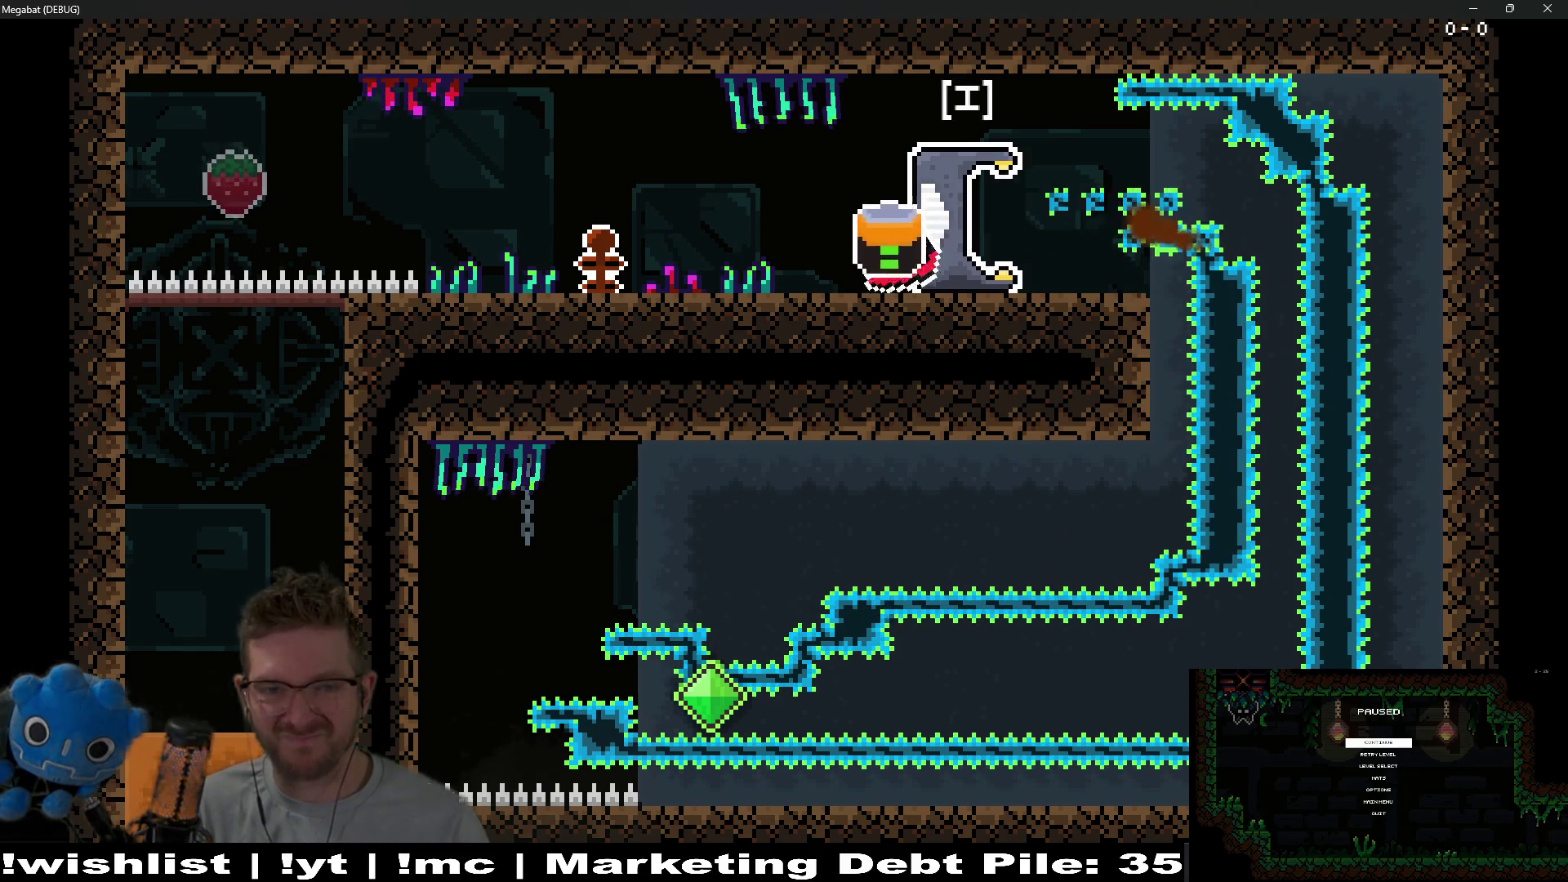
key("Left")
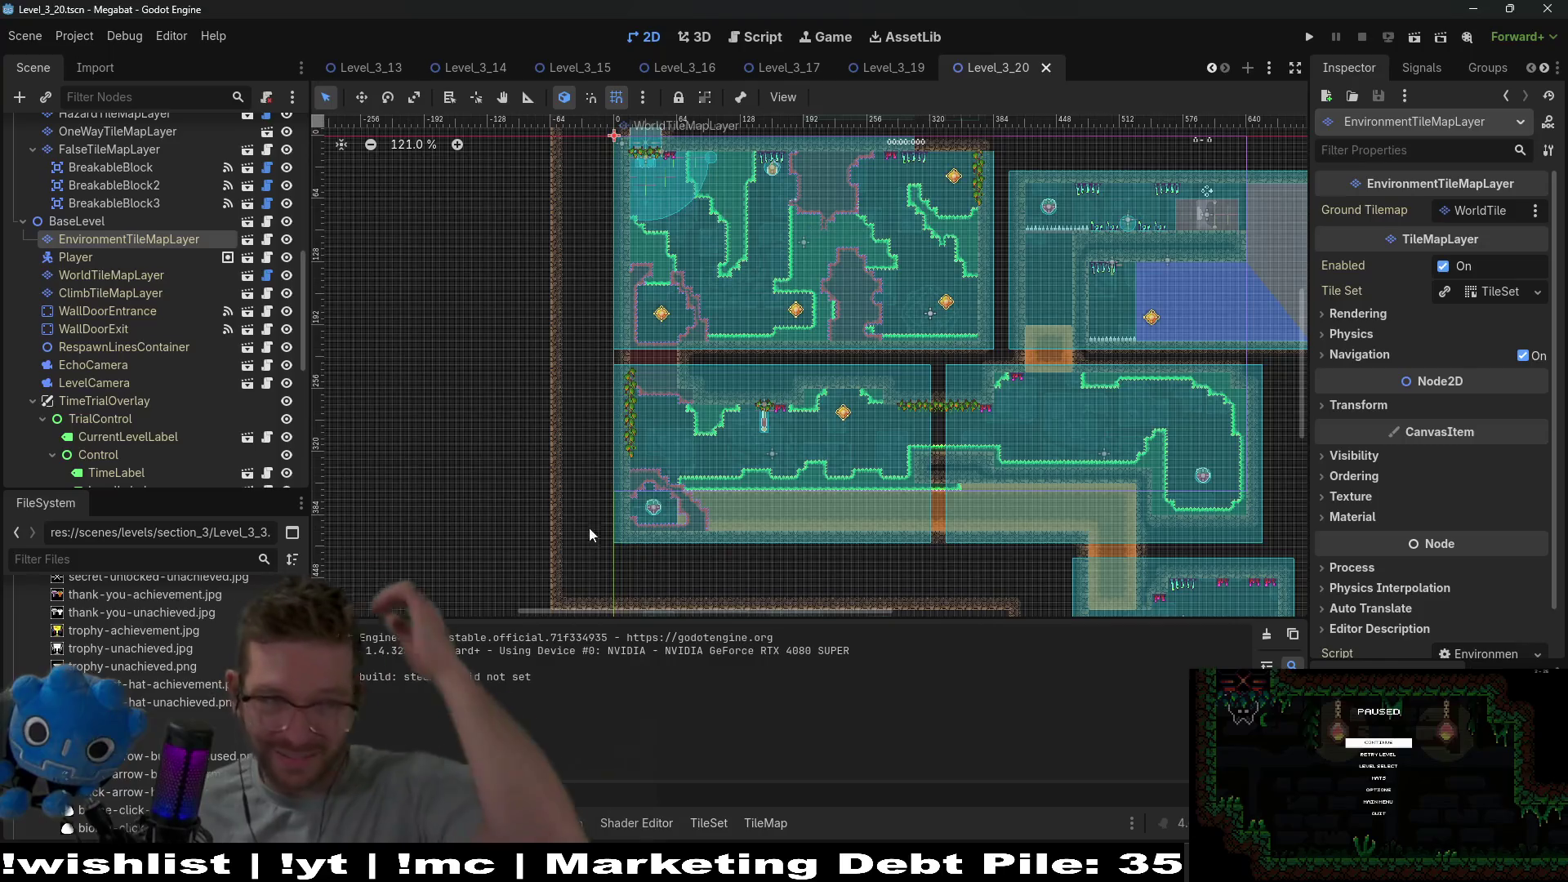
Scroll the 2D view to look over Level_3_20's room layout.
scroll(194, 263, "up", 10)
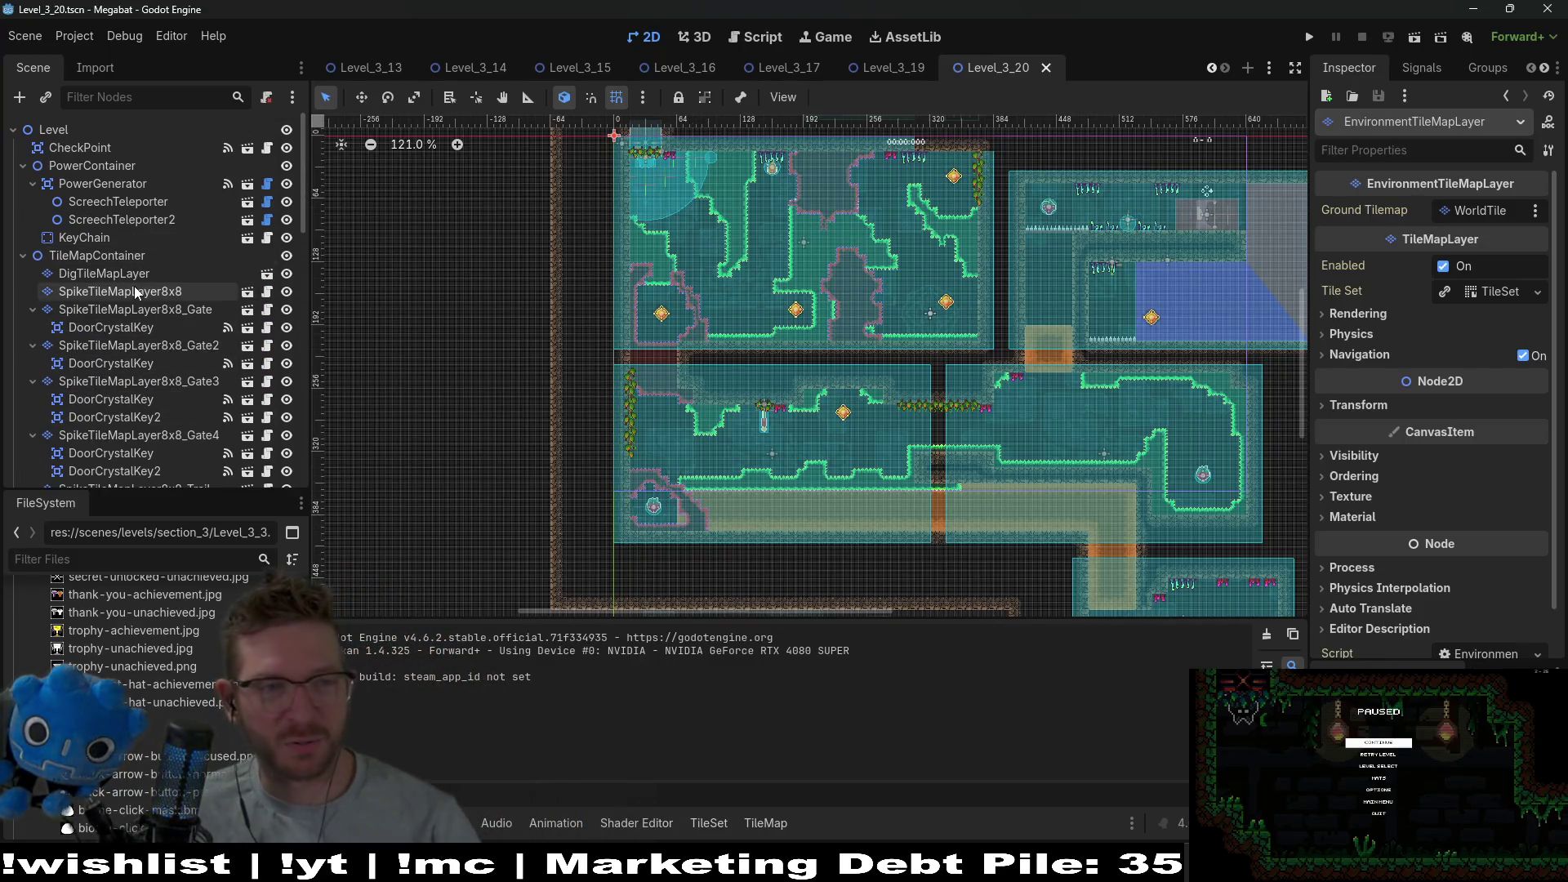
scroll(139, 282, "down", 10)
scroll(139, 282, "up", 5)
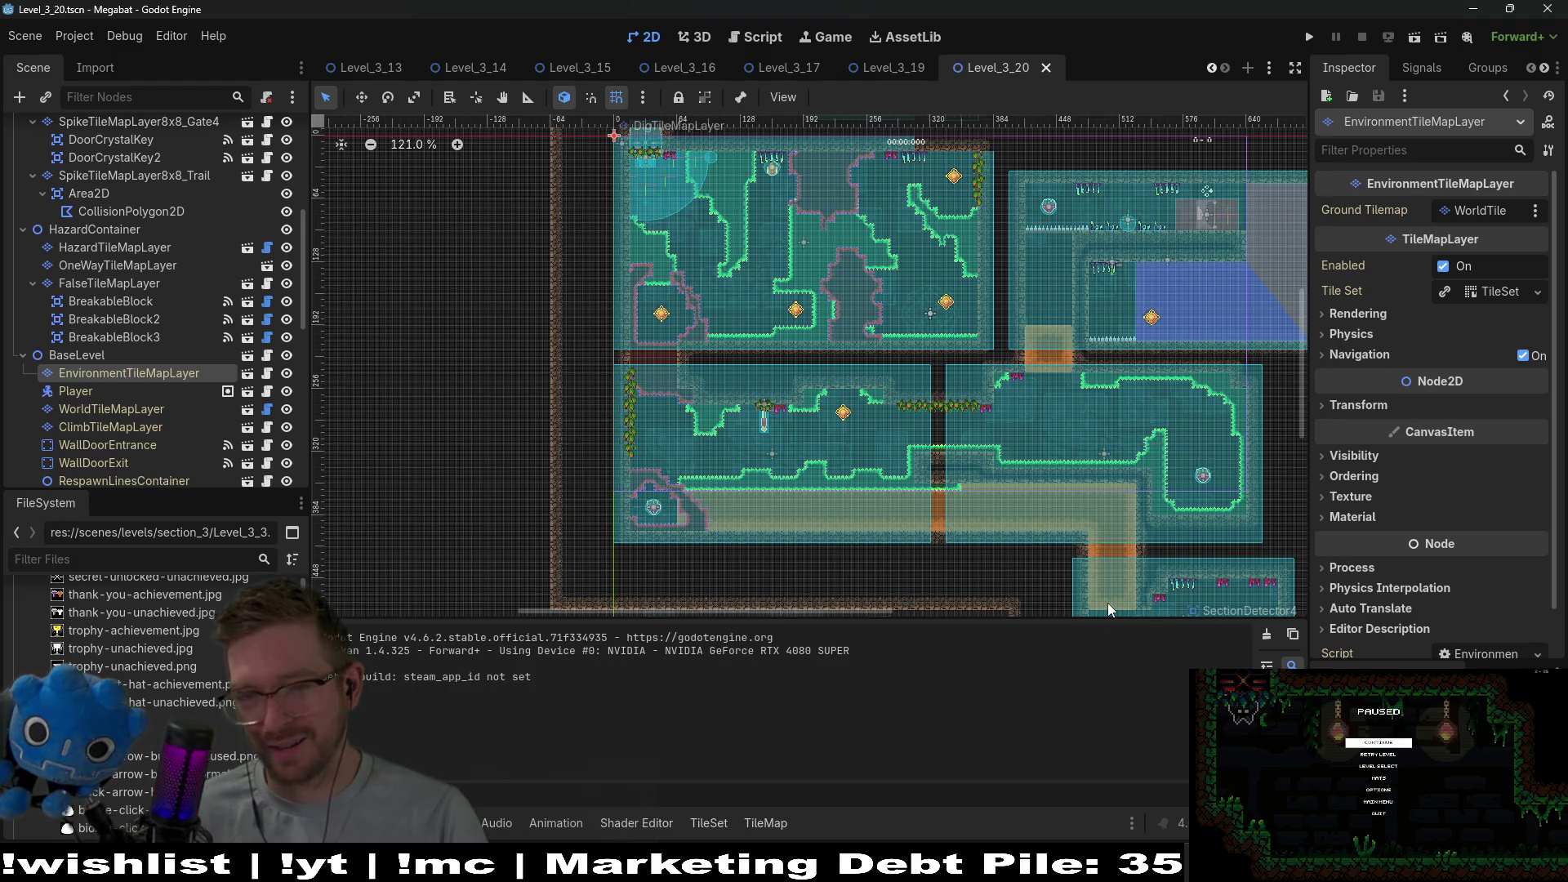
key("Return")
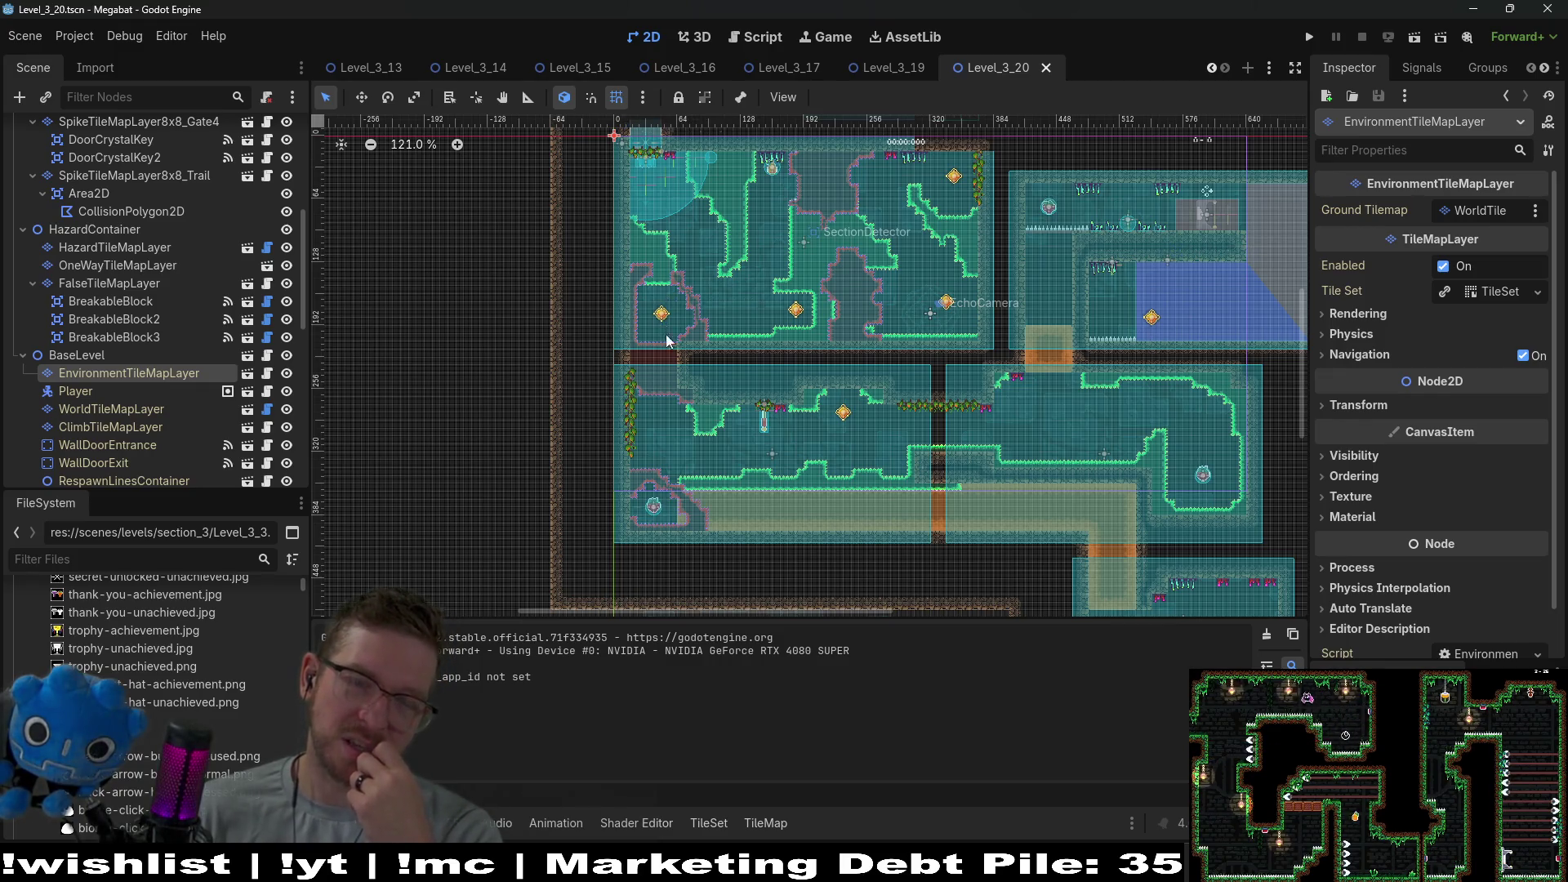
scroll(894, 391, "up", 2)
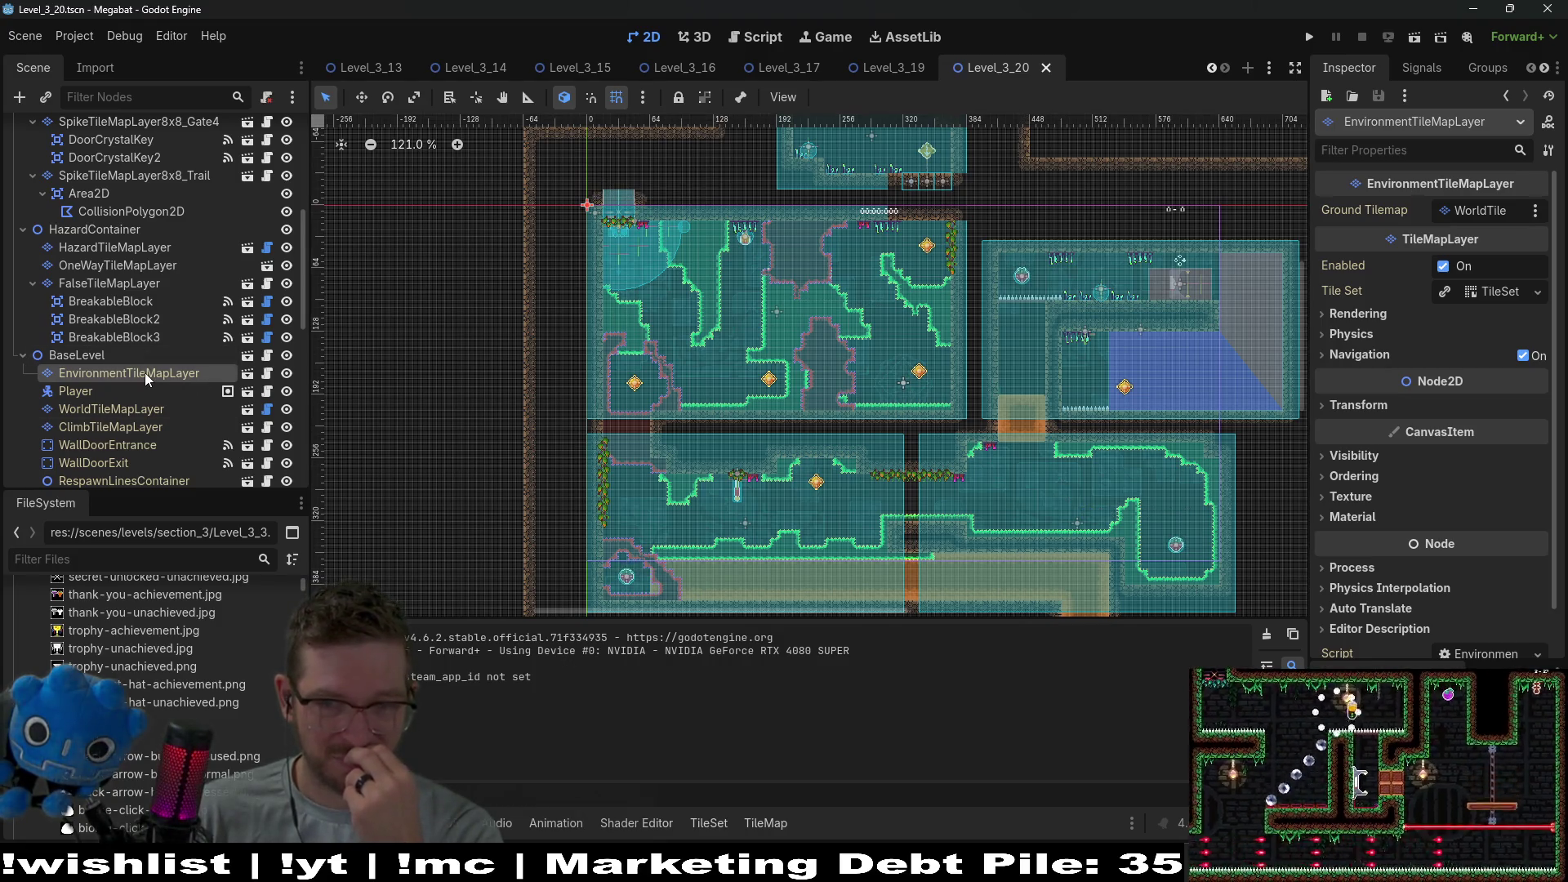
Paint a Brazier on the EnvironmentTileMapLayer in the lower-left room, then select DoorCrystalKey under Gate4.
left_click(105, 410)
left_click(122, 380)
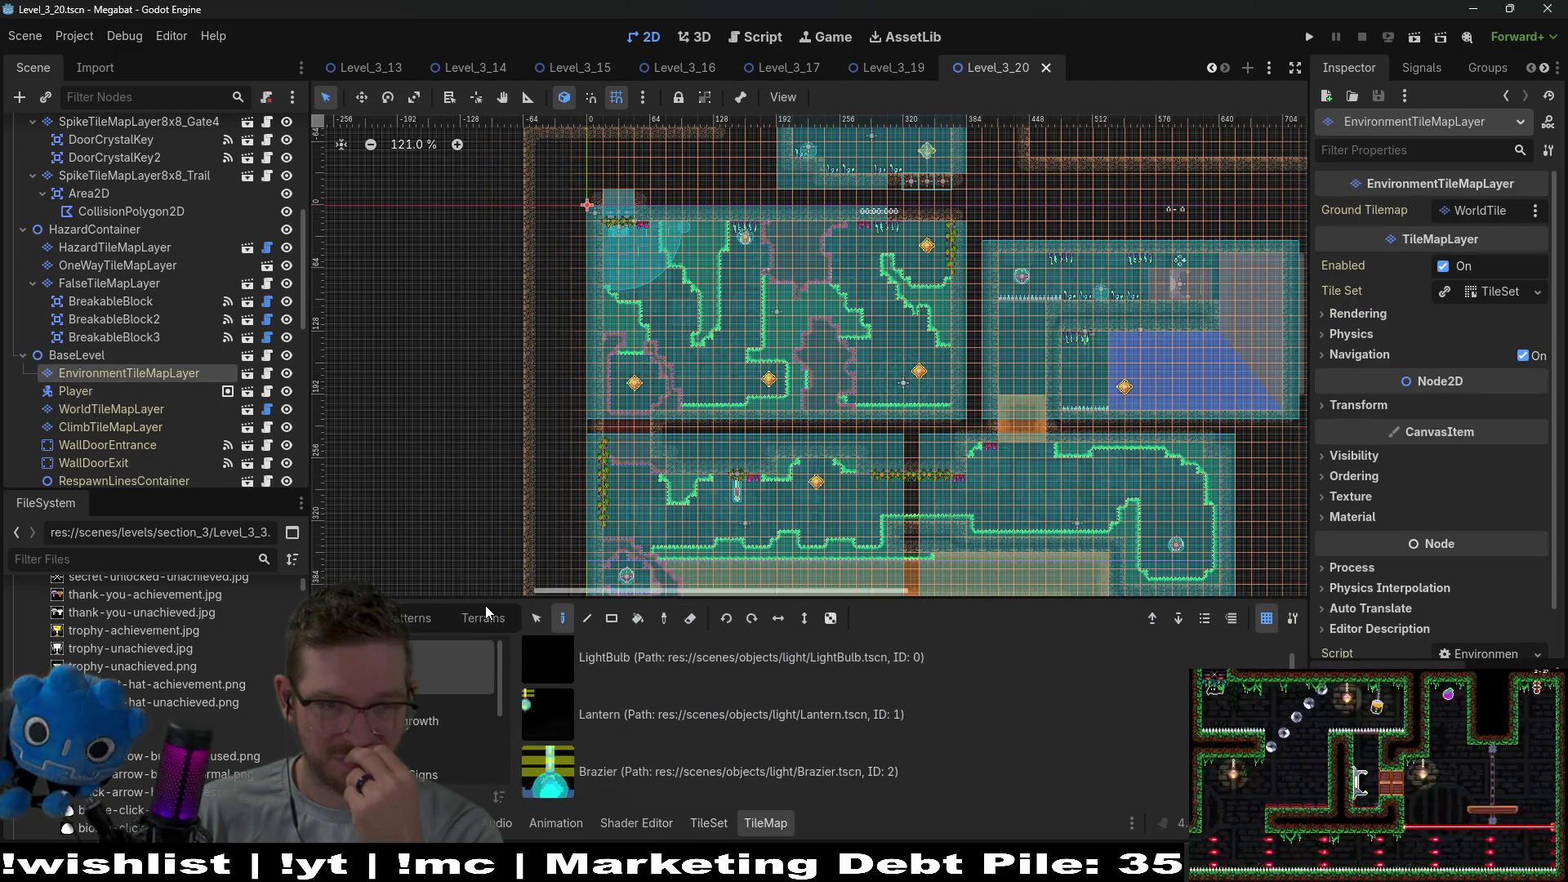
left_click(625, 792)
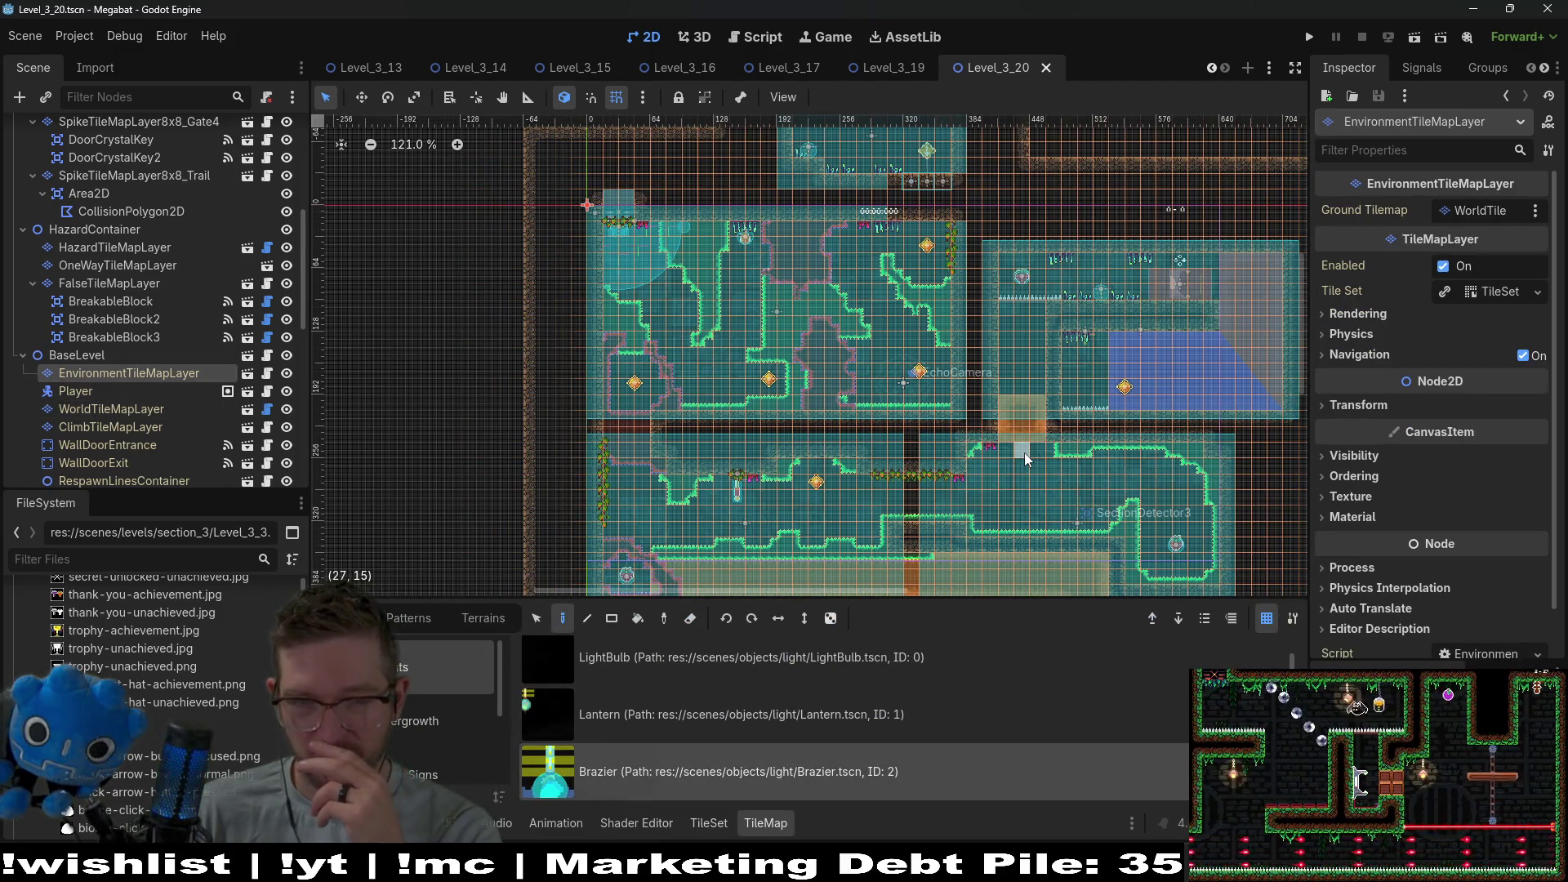
left_click(816, 481)
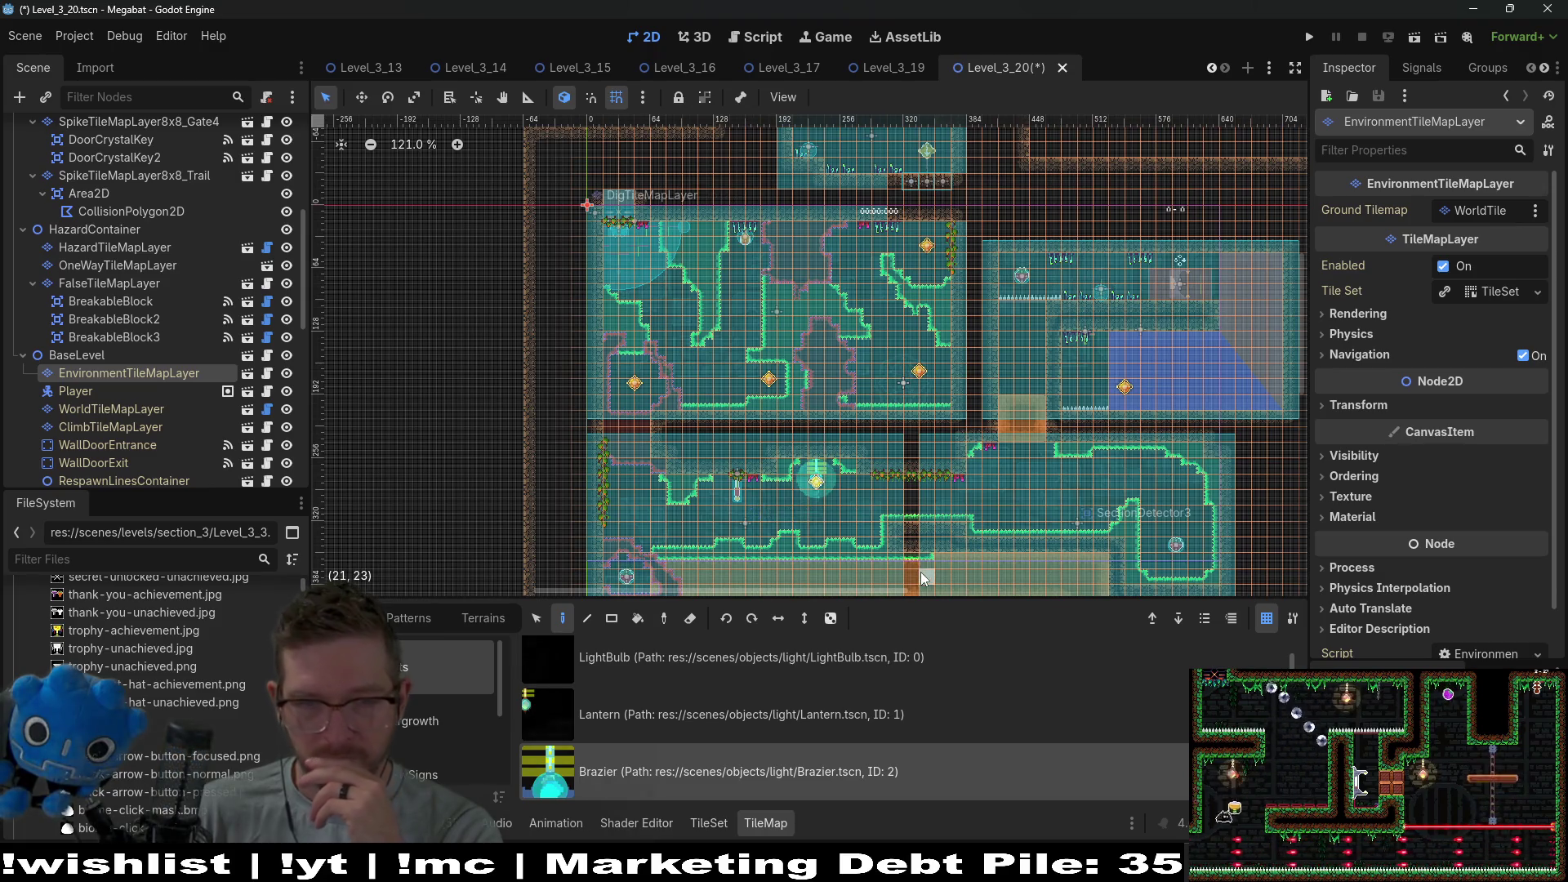
scroll(149, 394, "down", 3)
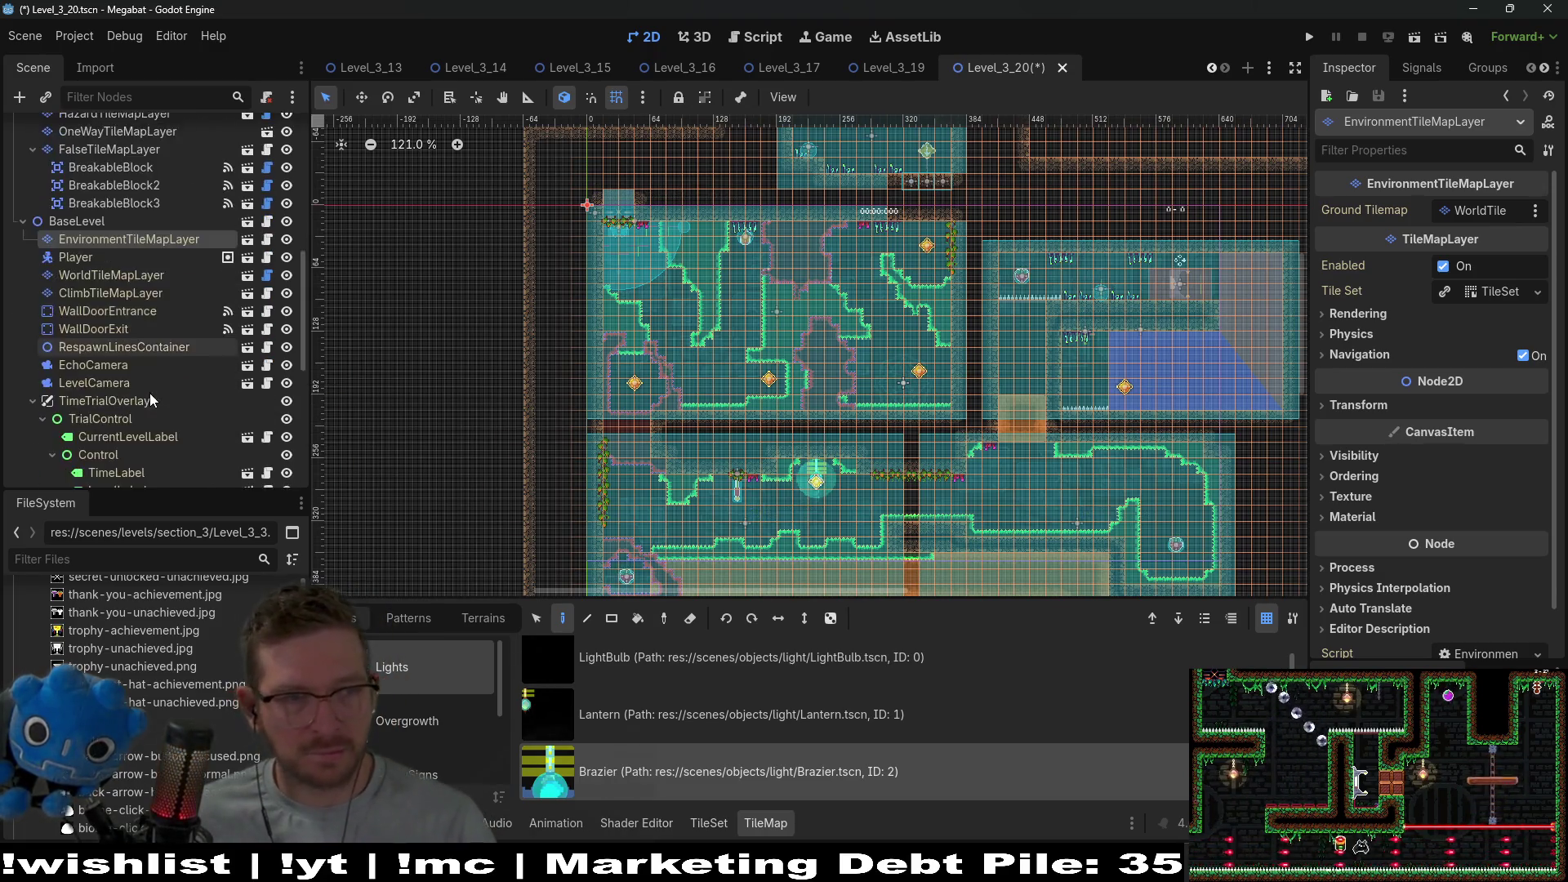
scroll(149, 393, "up", 4)
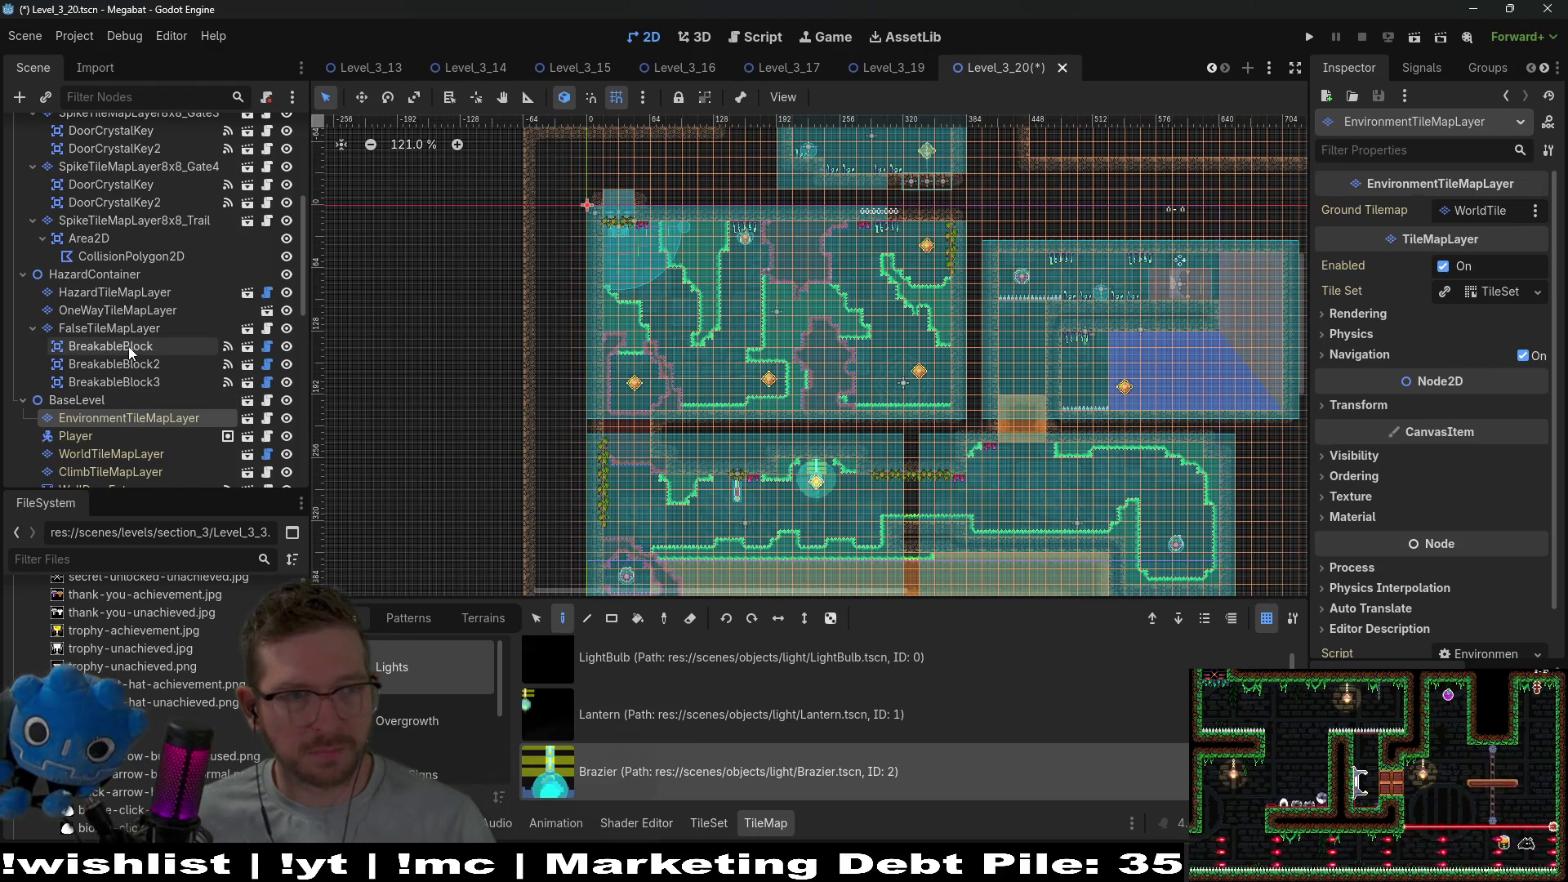
scroll(129, 347, "up", 3)
left_click(114, 319)
Move the DoorCrystalKey down-right out of the hub with the Move tool (W).
scroll(805, 504, "up", 3)
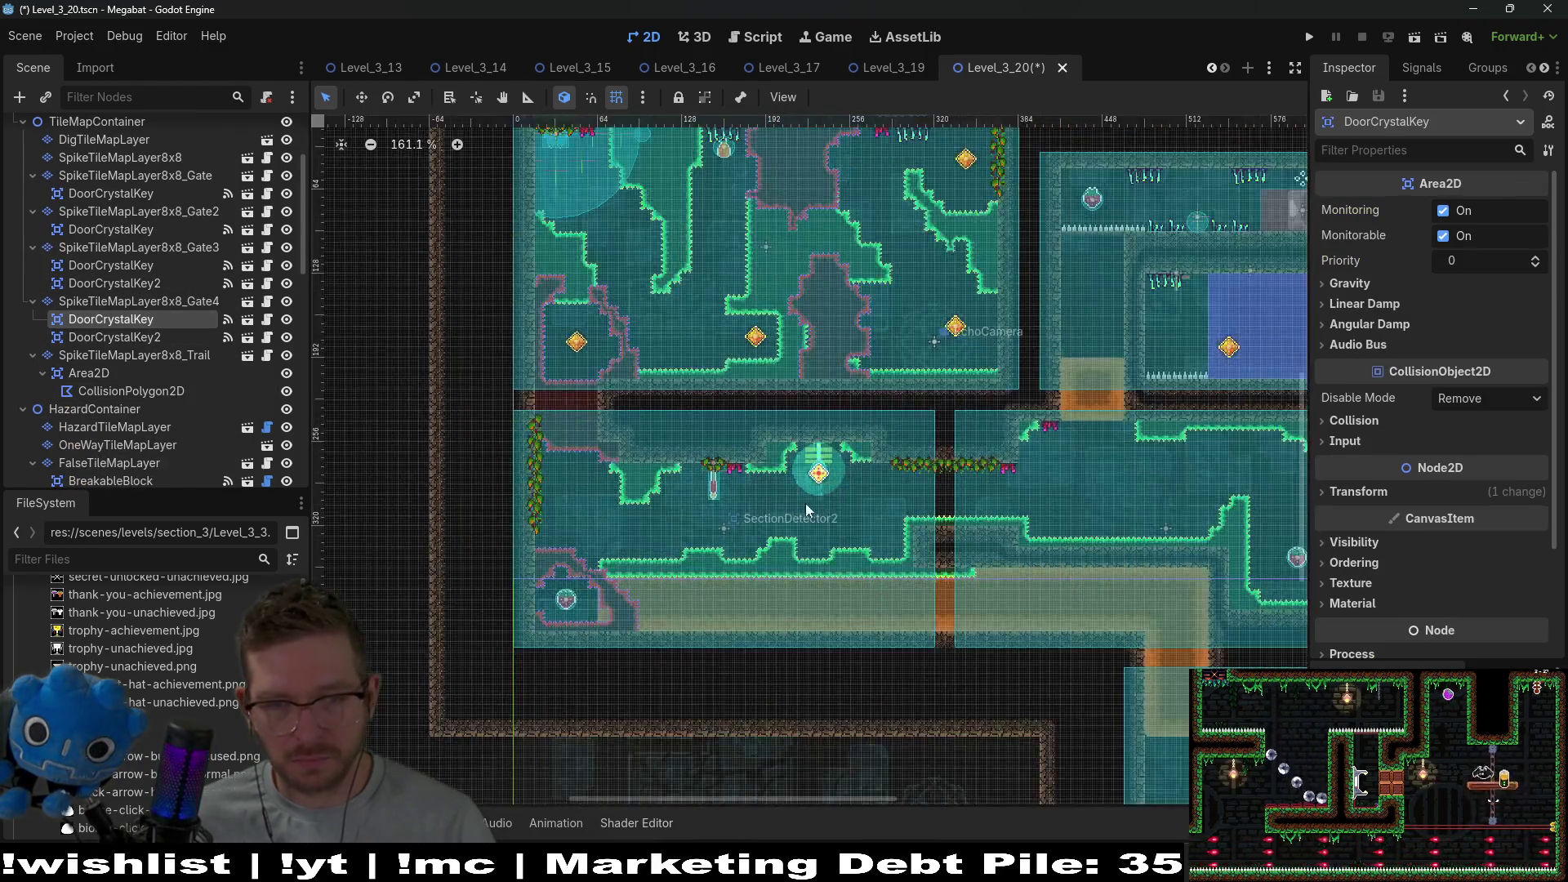
scroll(853, 506, "up", 5)
key("w")
left_click_drag(790, 423, 863, 508)
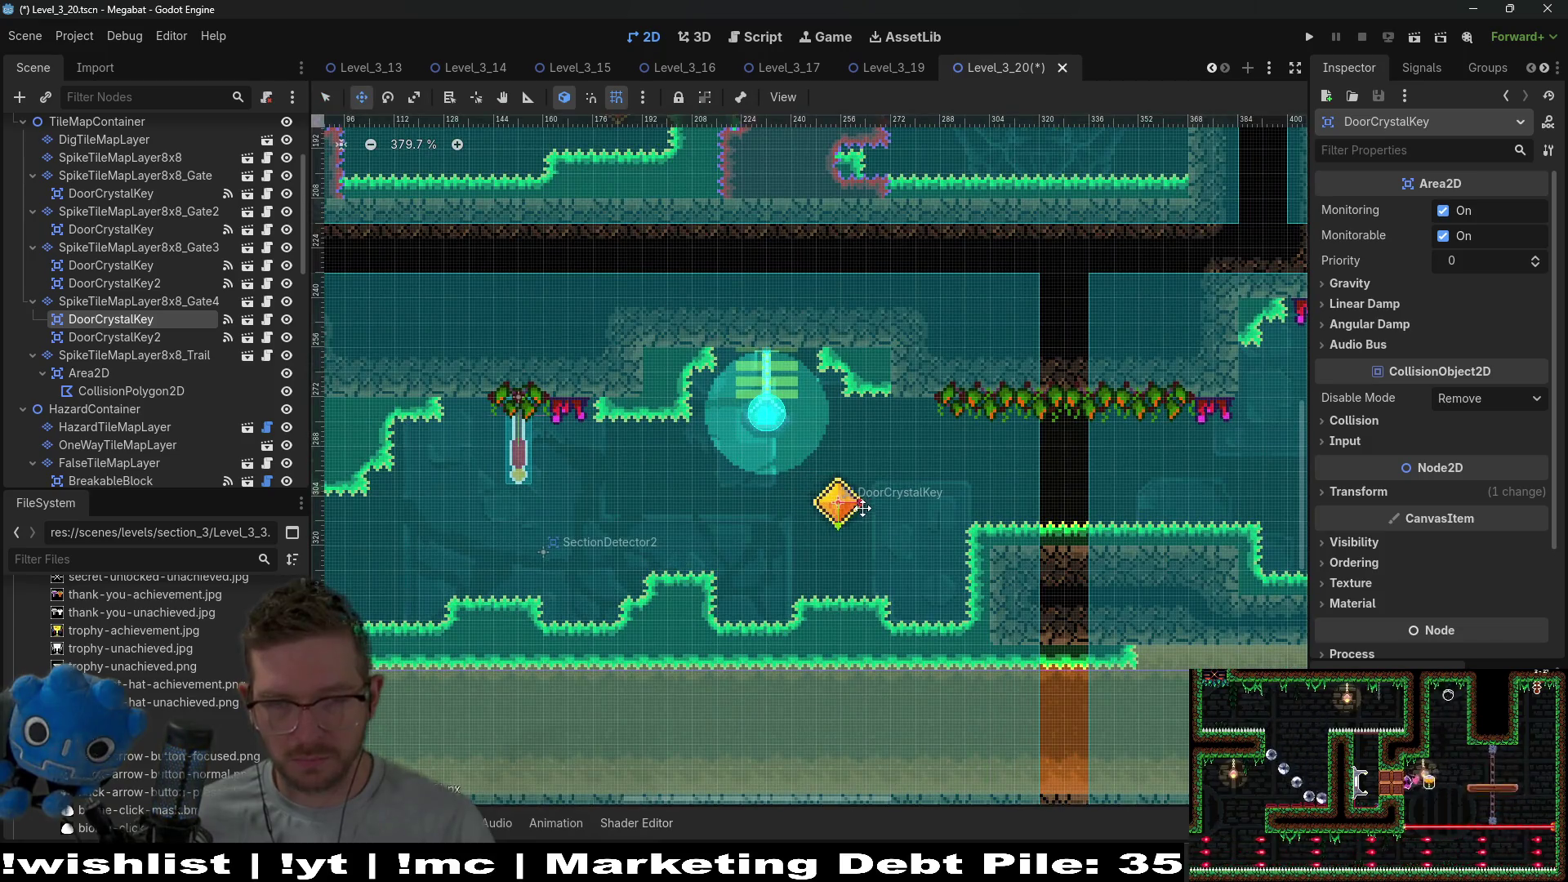
Save Level_3_20 with Ctrl+S and reselect the EnvironmentTileMapLayer.
scroll(866, 509, "down", 2)
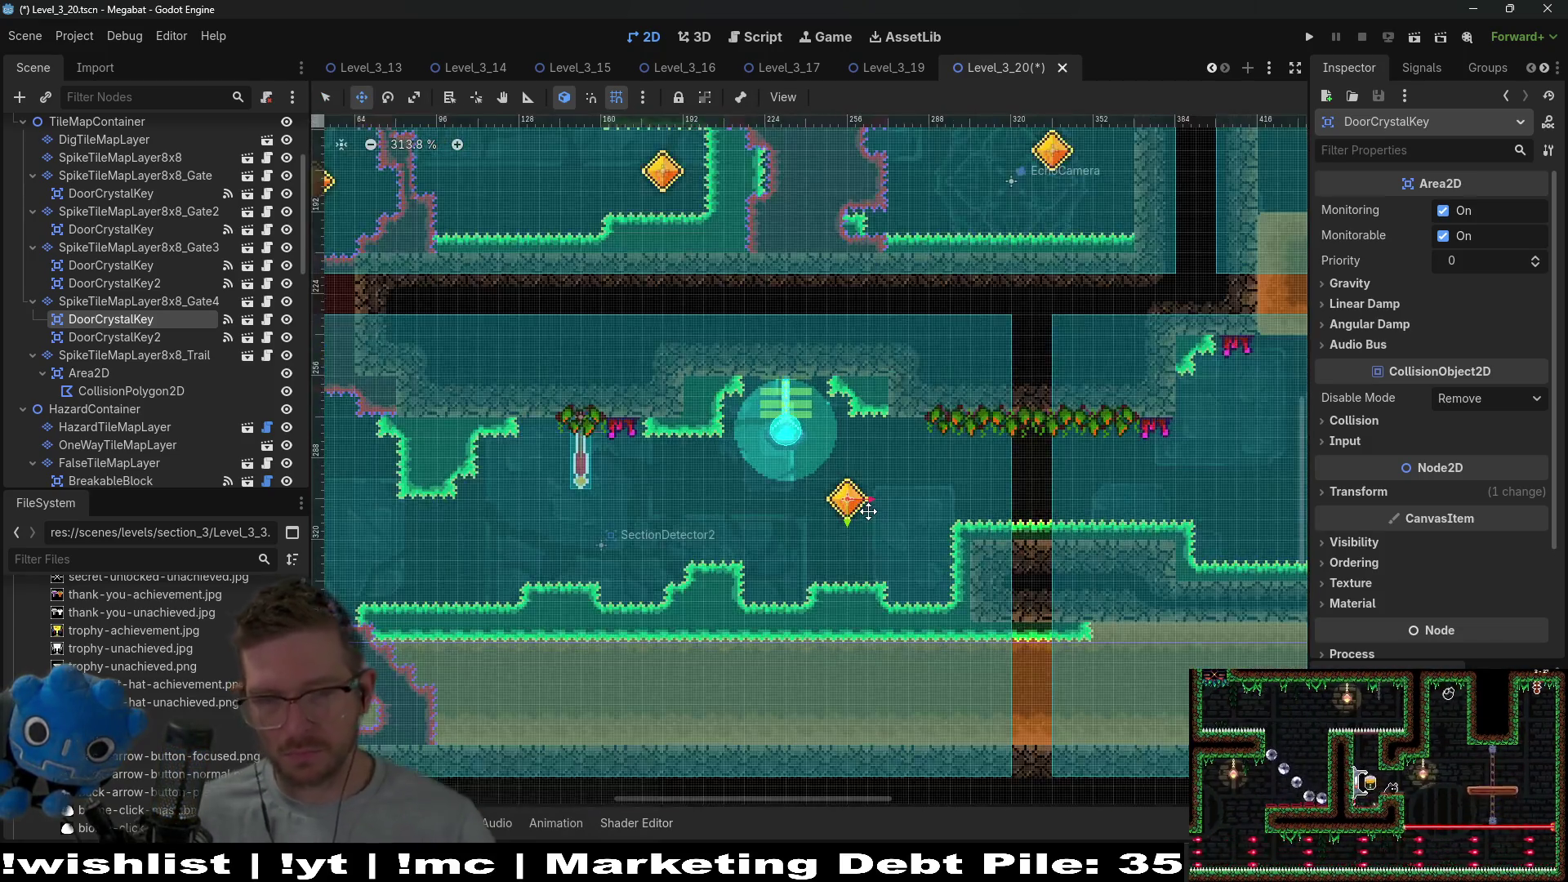
scroll(868, 512, "down", 5)
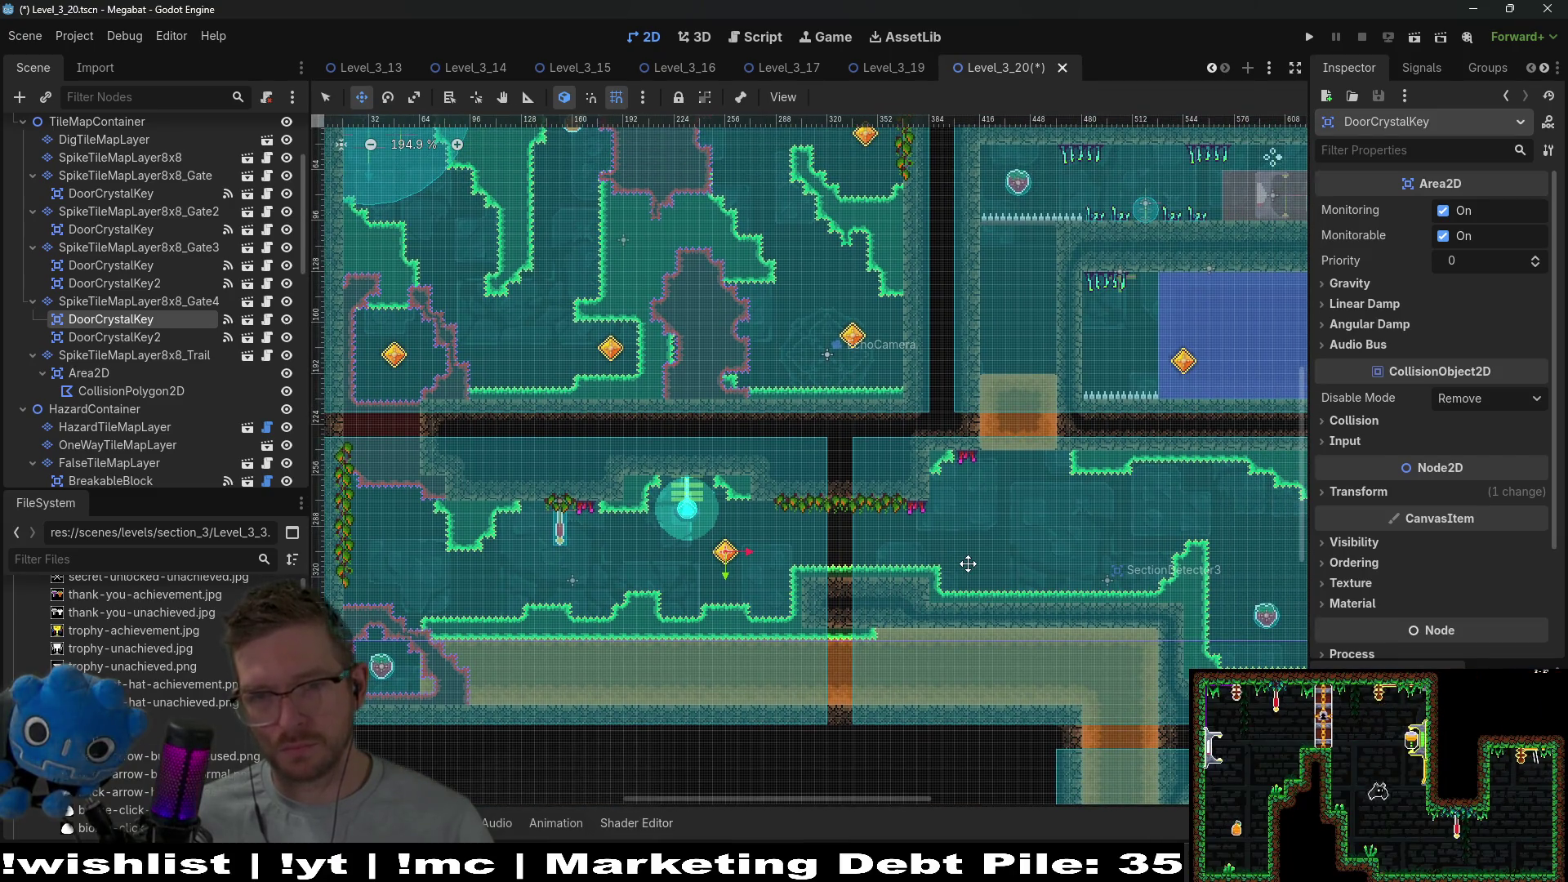
mouse_move(1219, 359)
left_mouse_down()
mouse_move(1023, 454)
mouse_move(1274, 311)
left_mouse_up()
scroll(933, 549, "down", 4)
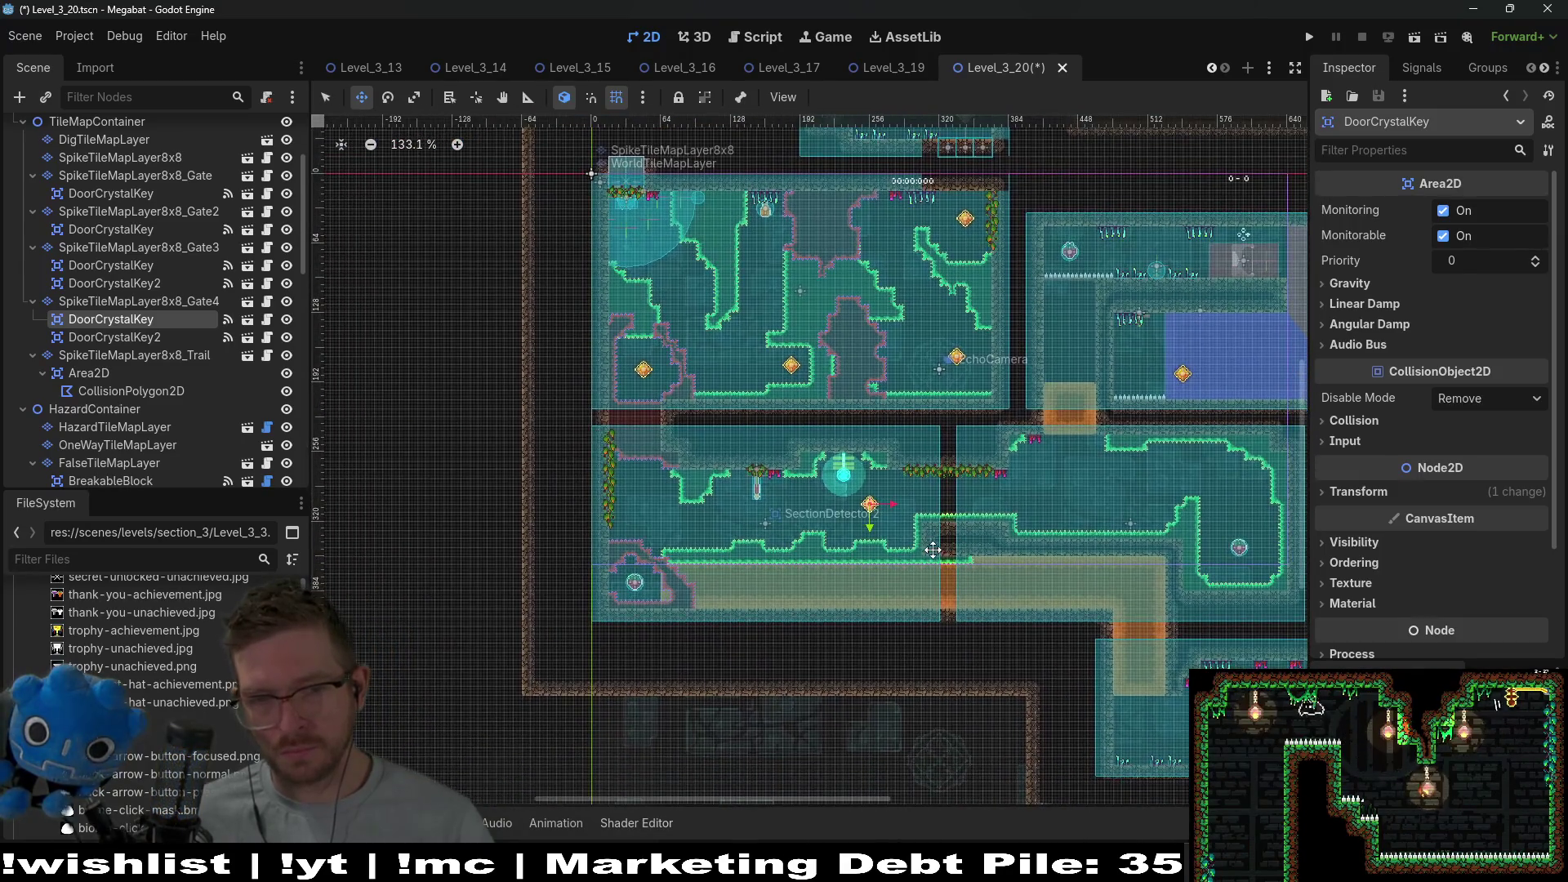
left_click_drag(933, 550, 958, 508)
key("ctrl+s")
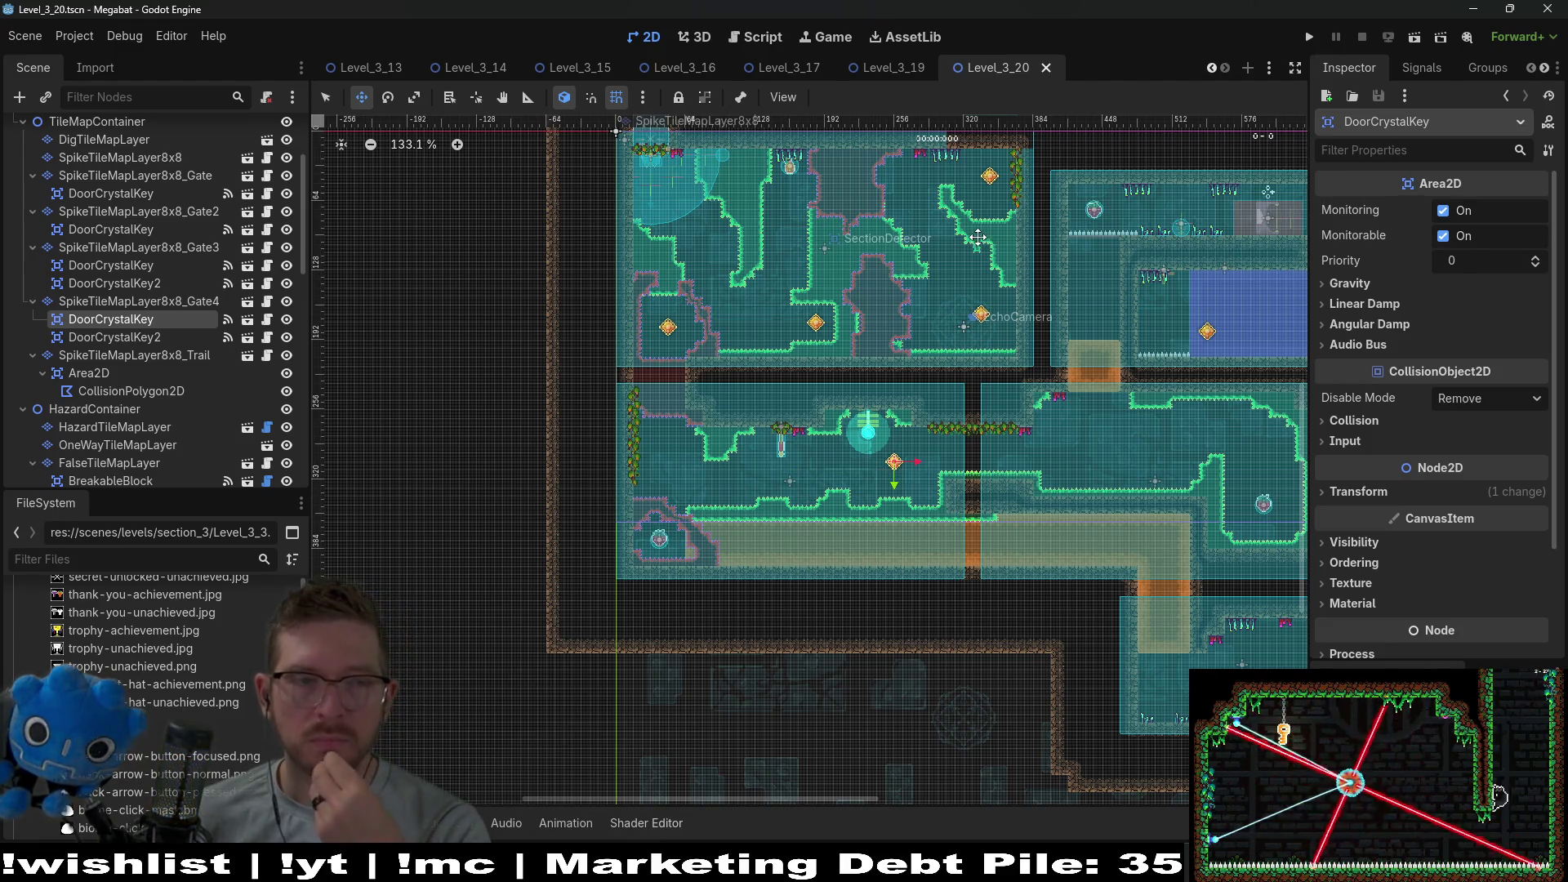
scroll(132, 431, "down", 2)
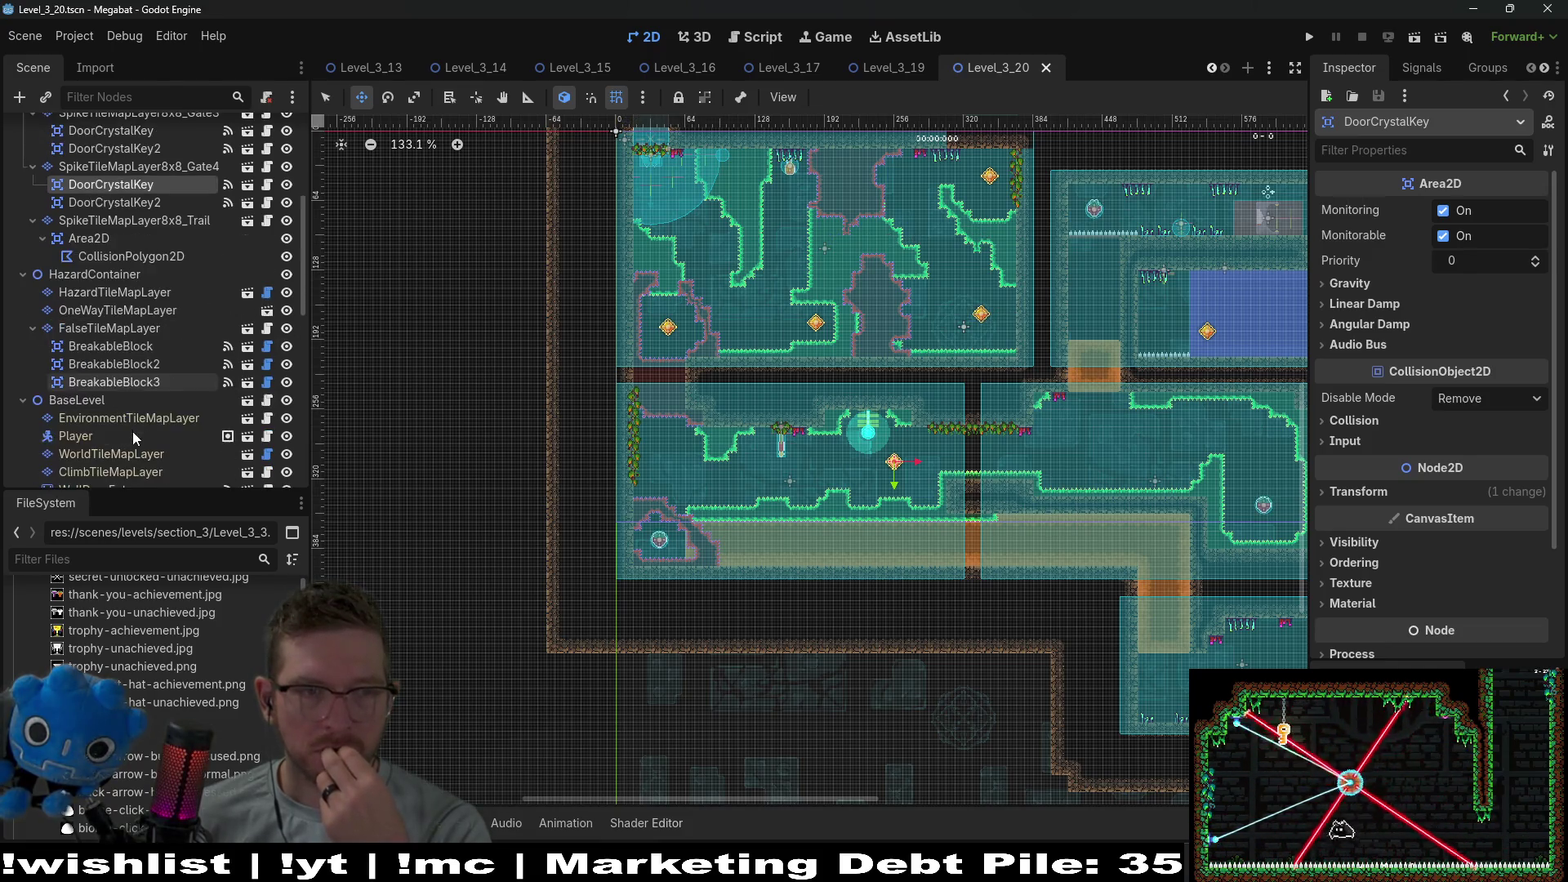
scroll(135, 430, "down", 2)
left_click(160, 374)
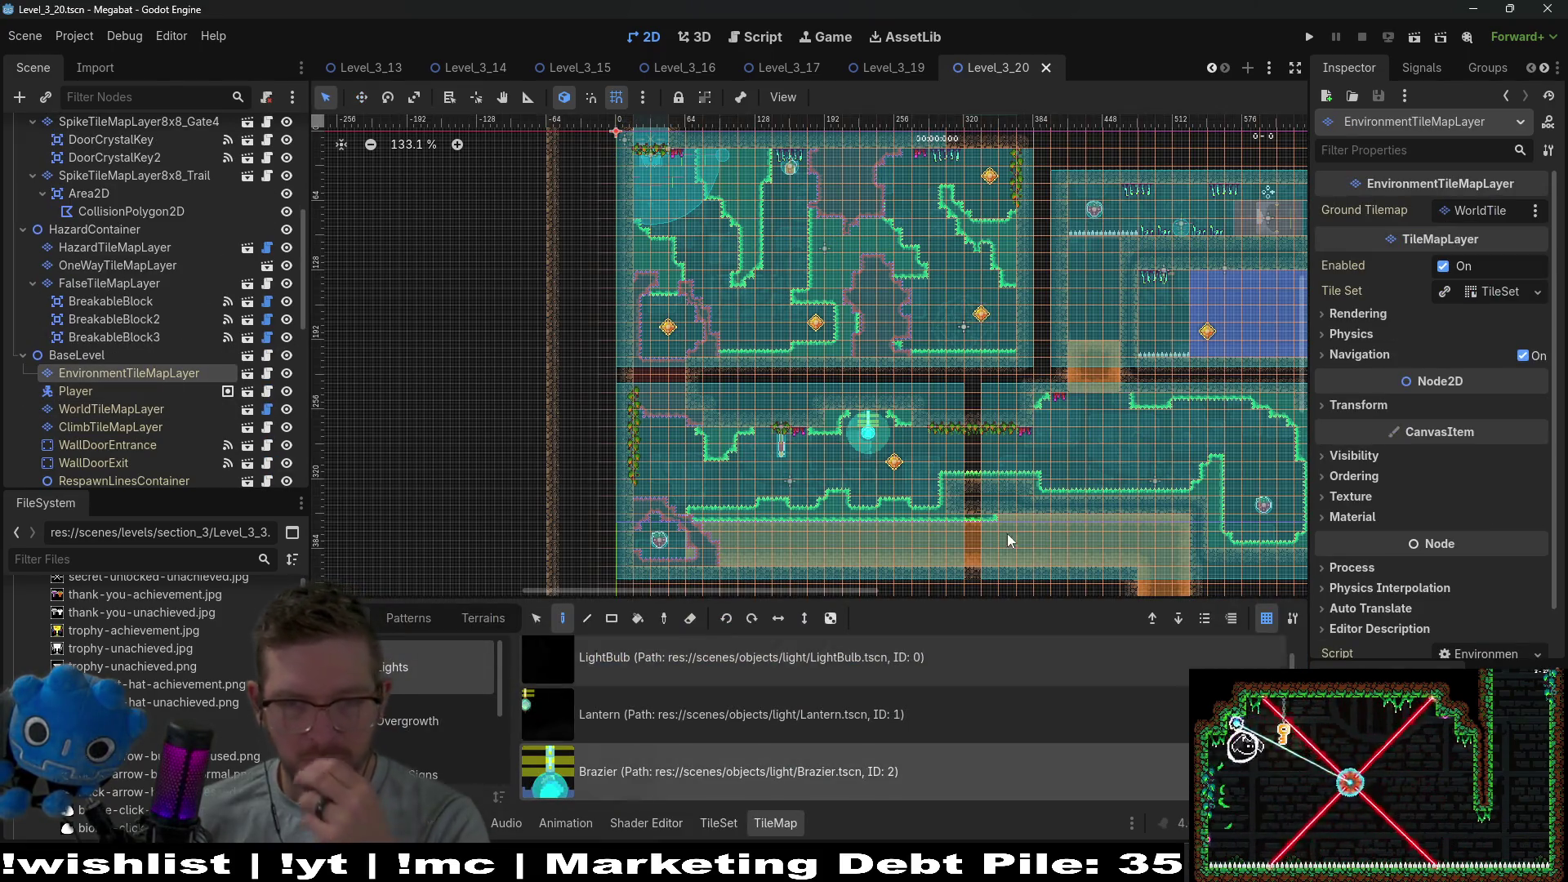
Place two braziers in the room near SectionDetector4.
scroll(915, 380, "down", 5)
scroll(915, 380, "right", 5)
scroll(914, 380, "up", 4)
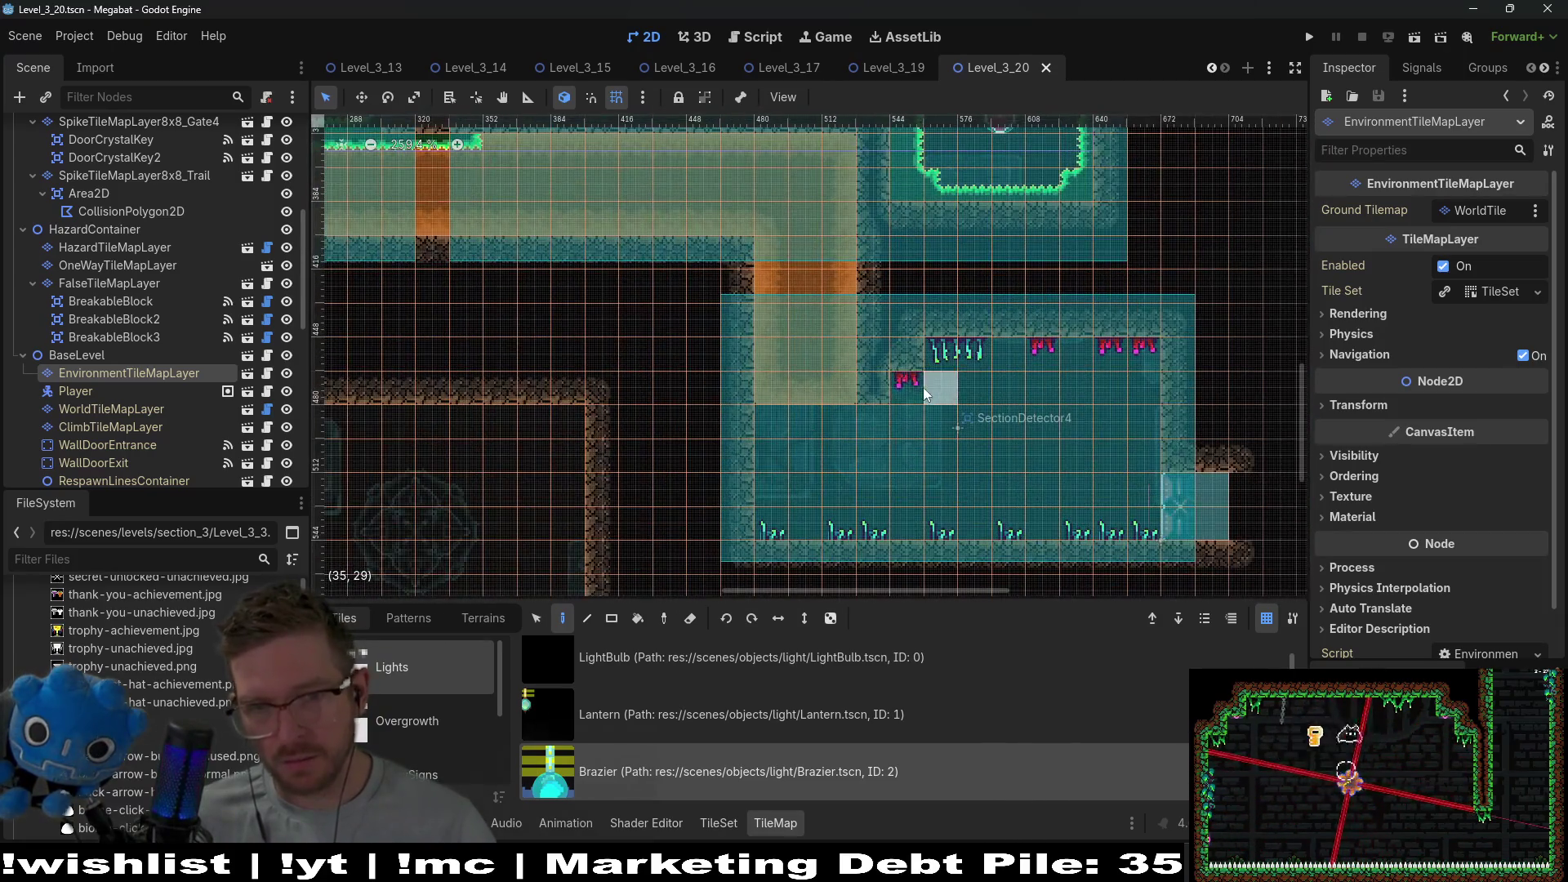
left_click(871, 416)
left_click(1022, 370)
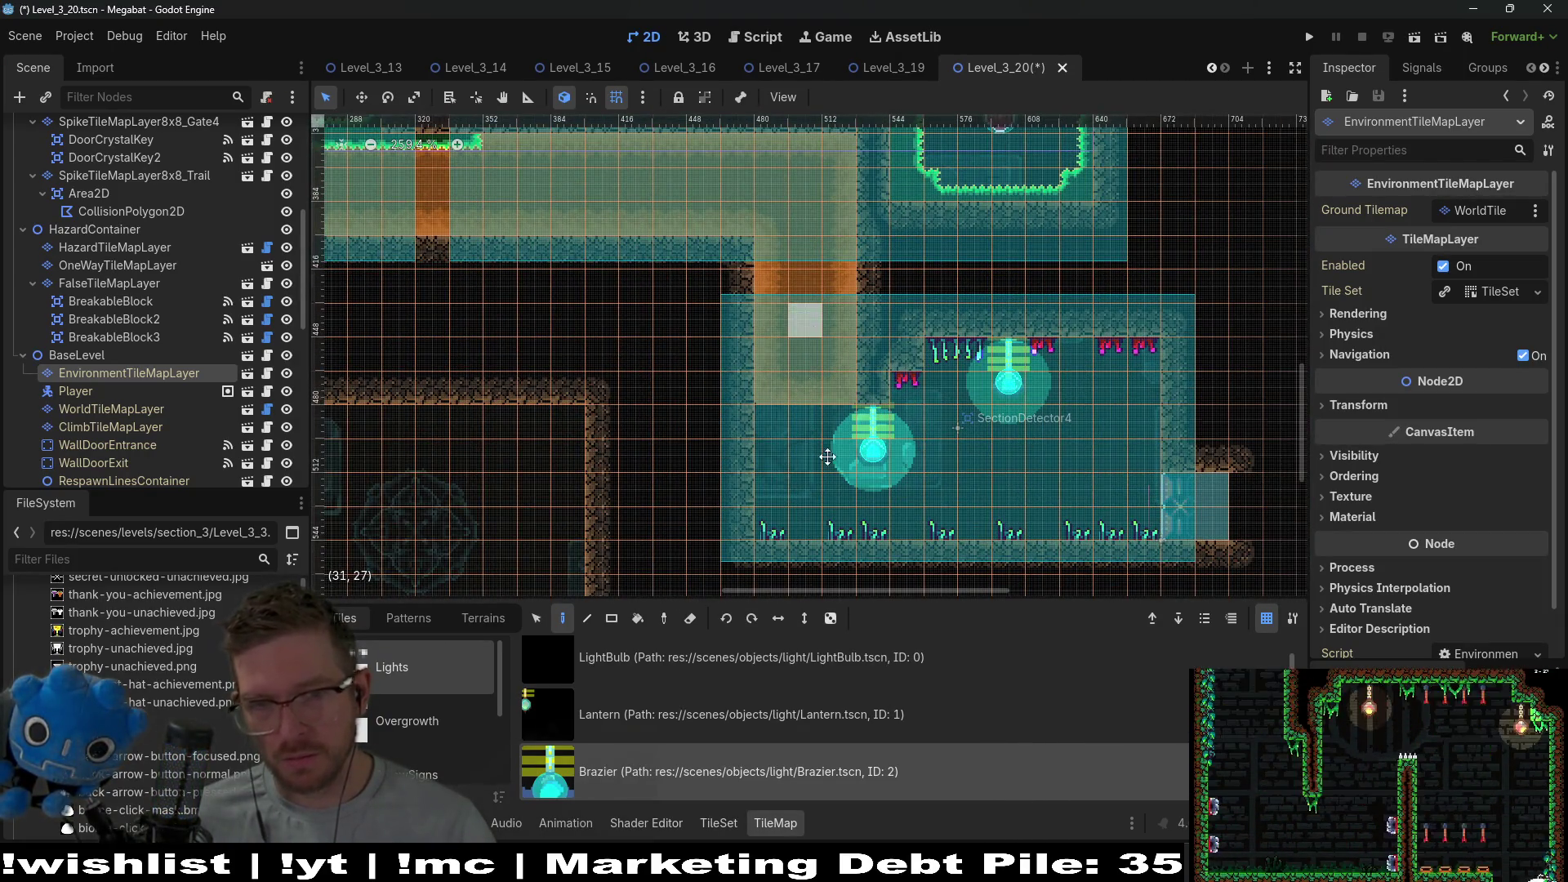
Paint two braziers in the upper room, then erase them and a stray tile.
scroll(851, 316, "up", 10)
scroll(852, 316, "up", 5)
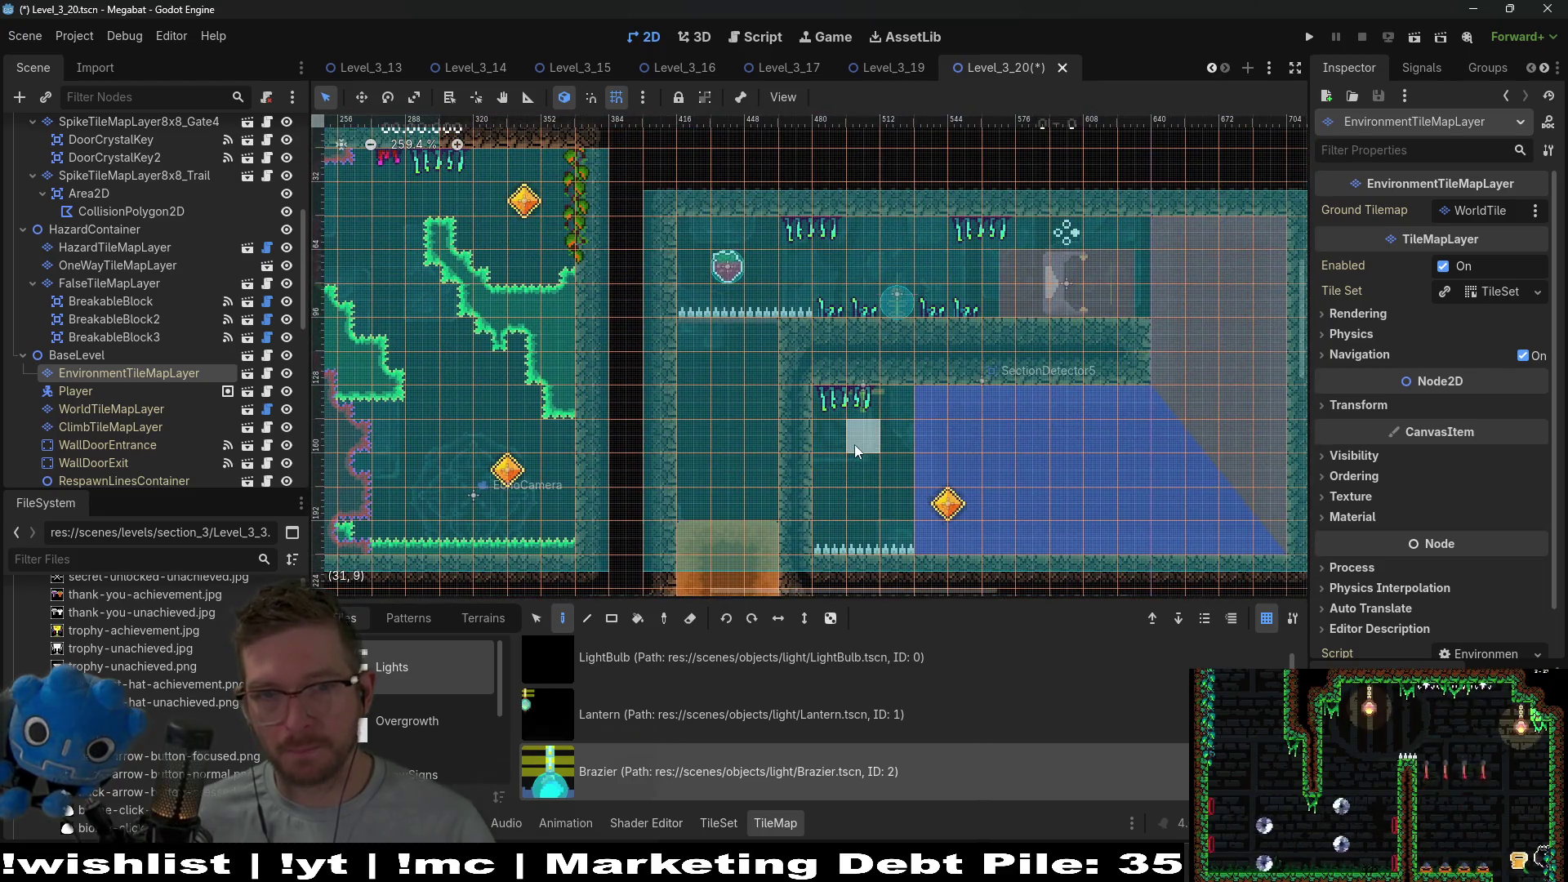
left_click(864, 230)
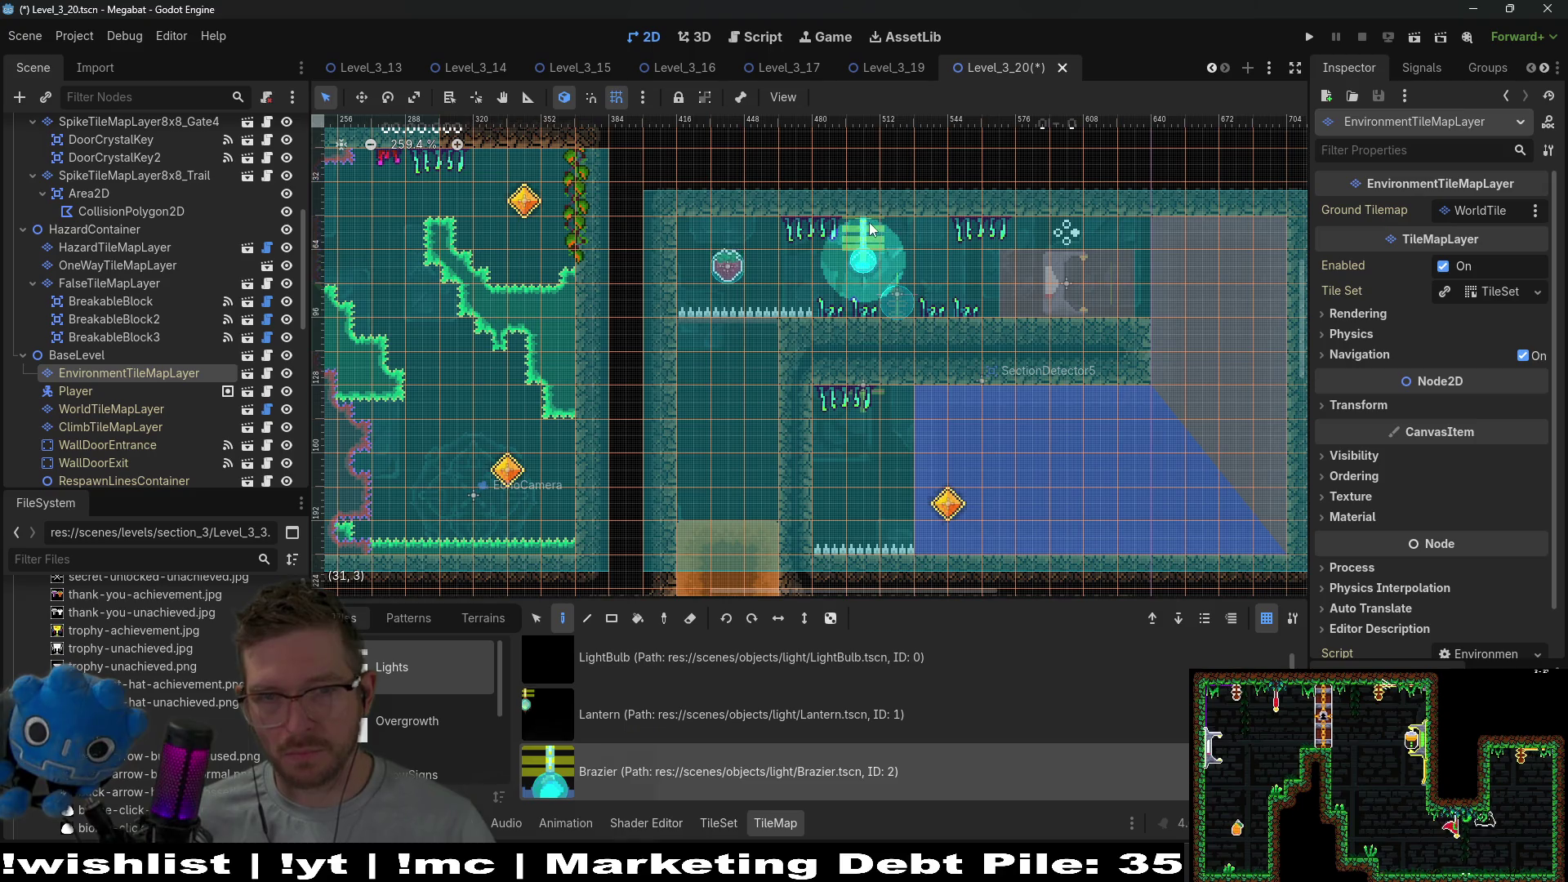
left_click(1000, 238)
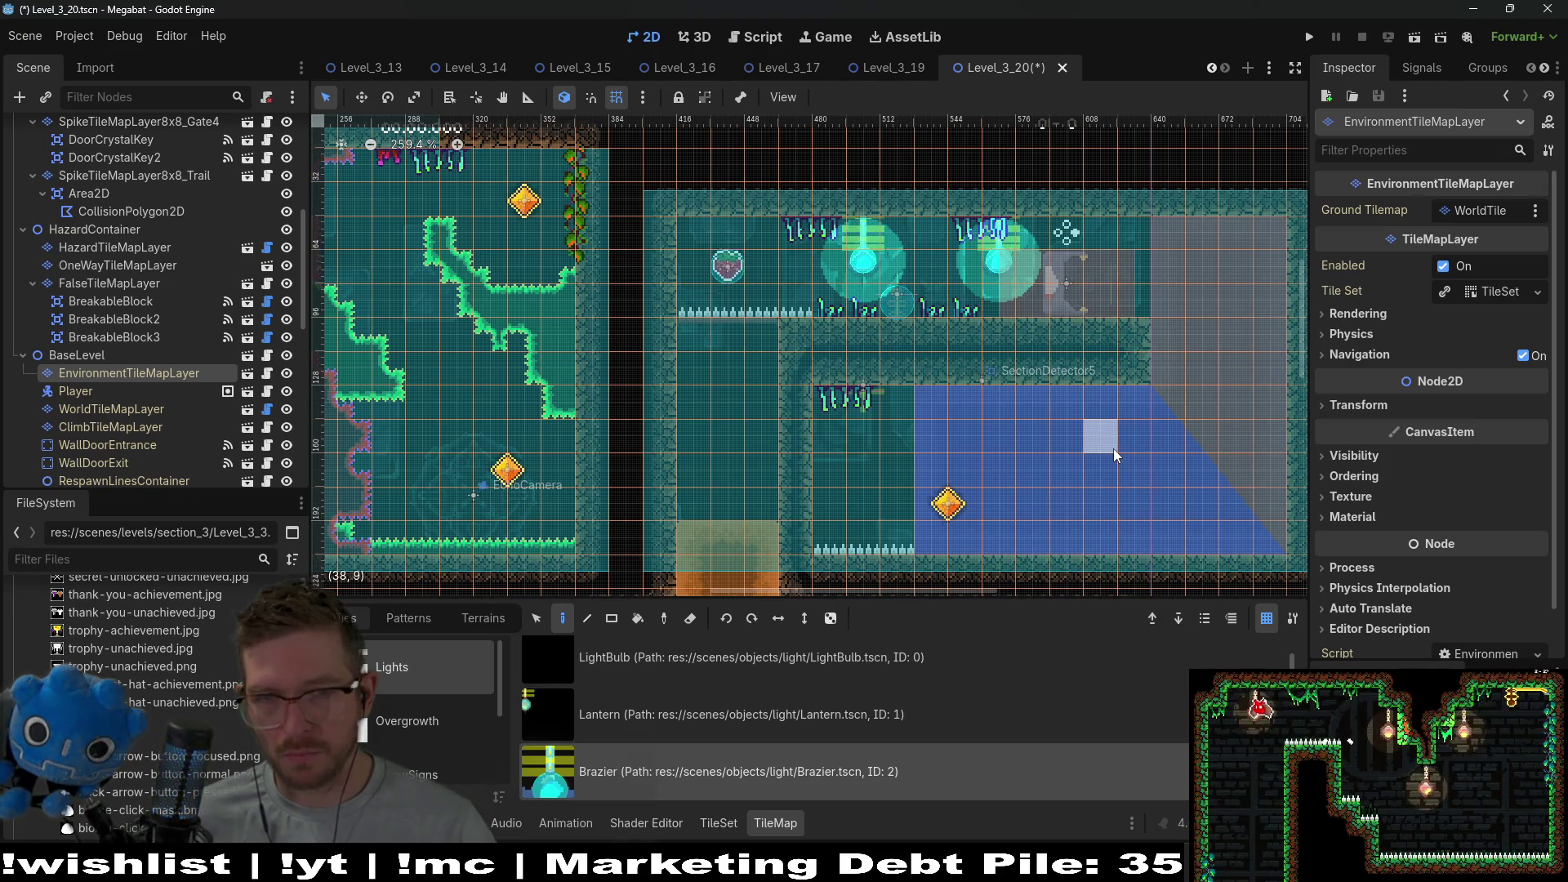
right_click(998, 231)
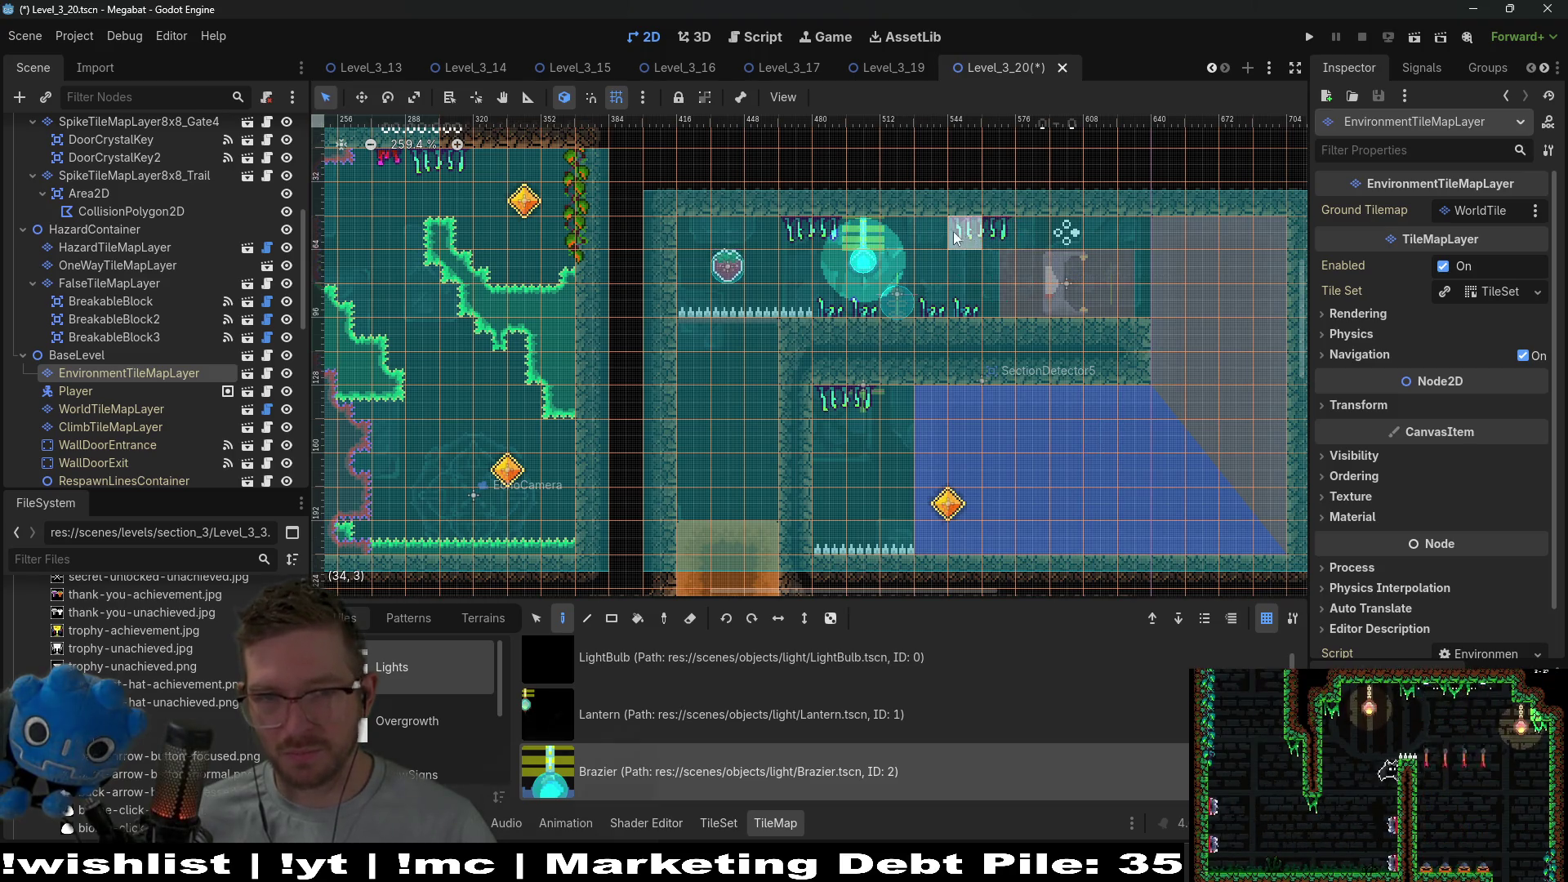
right_click(871, 231)
right_click(1007, 280)
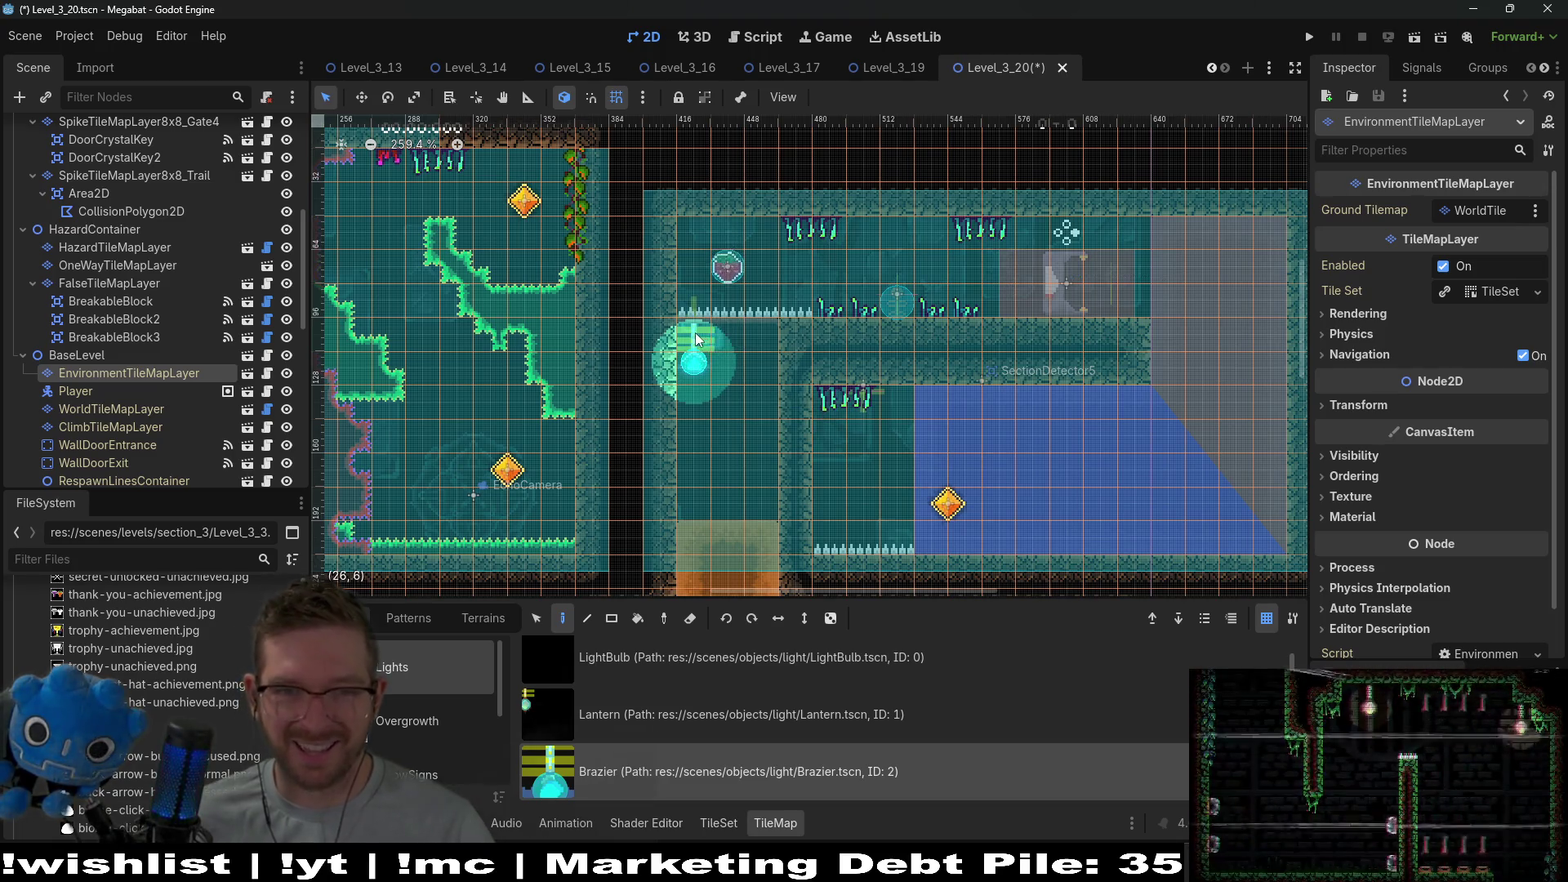
Place a brazier at cell (27,6) and two more in the top room near SectionDetector6.
left_click(730, 334)
scroll(732, 330, "up", 7)
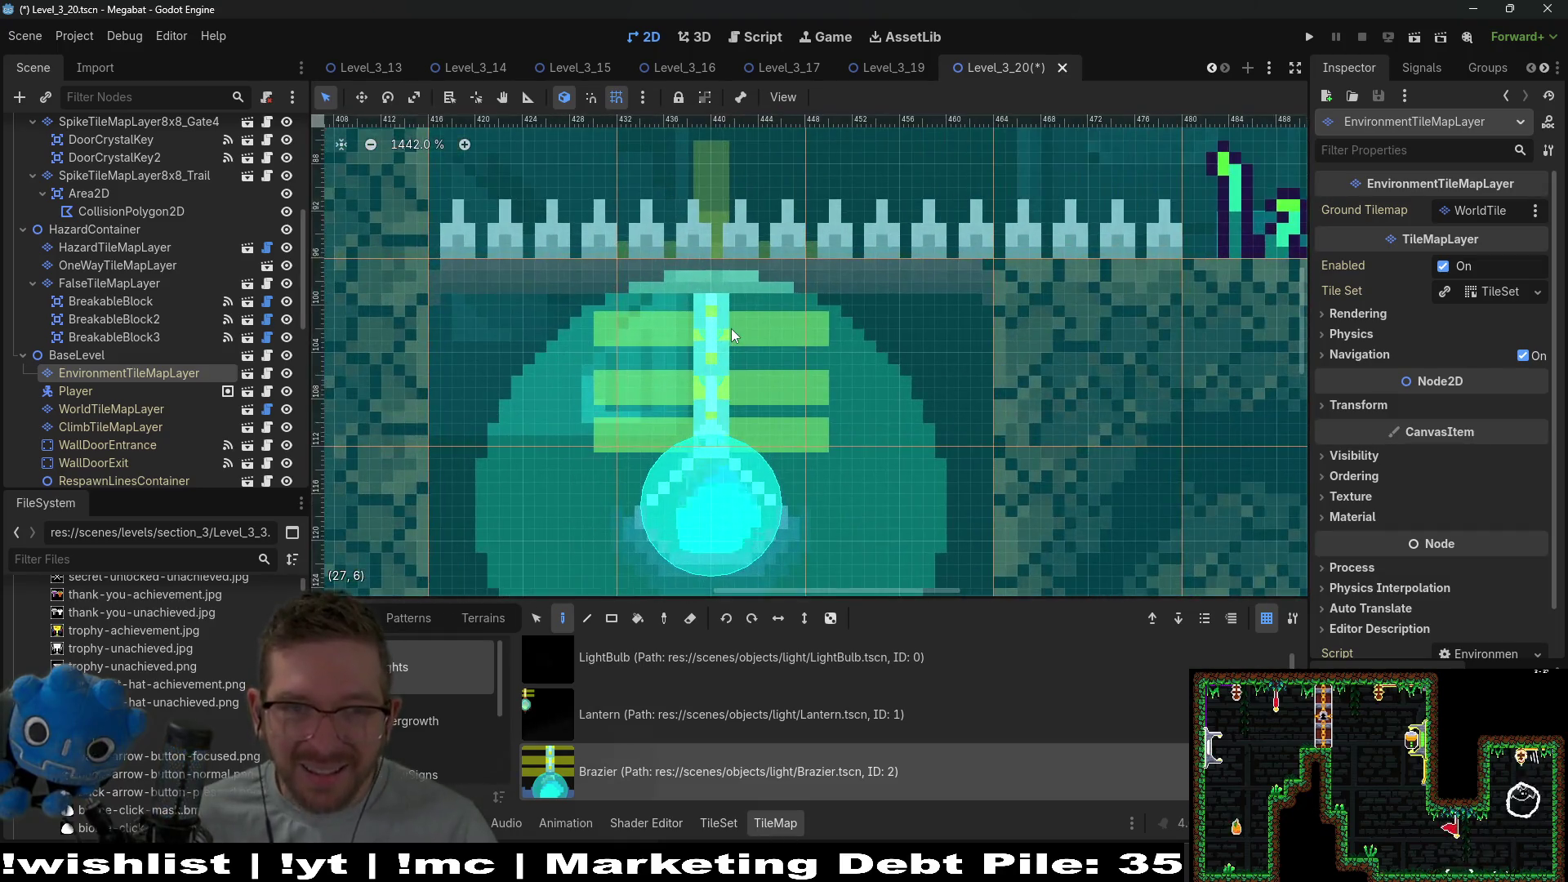
scroll(732, 329, "down", 9)
scroll(669, 258, "up", 2)
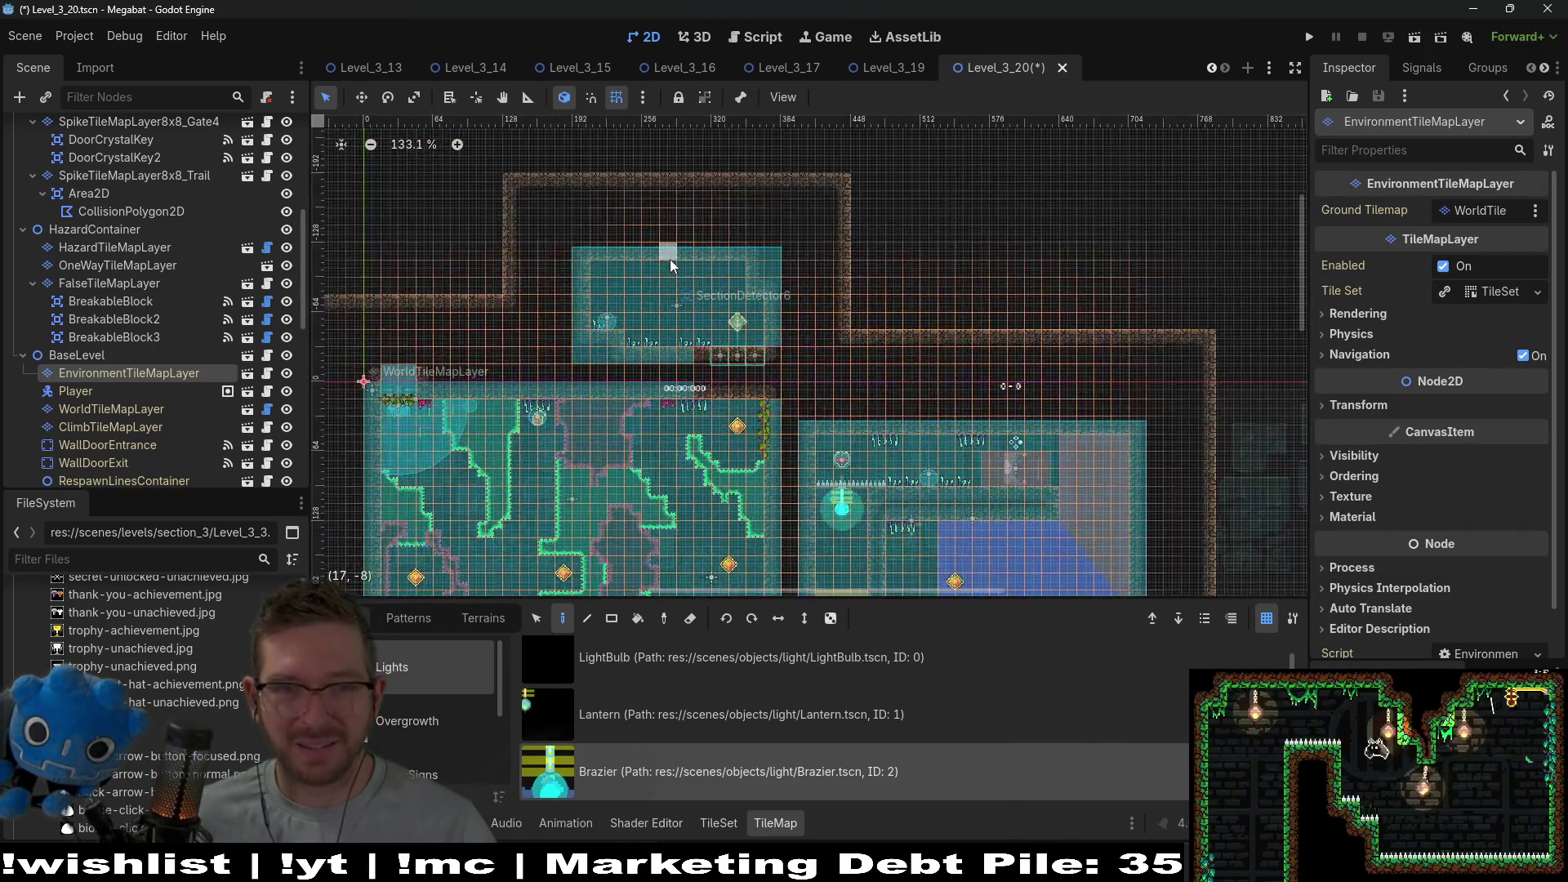
left_click(612, 289)
left_click(743, 292)
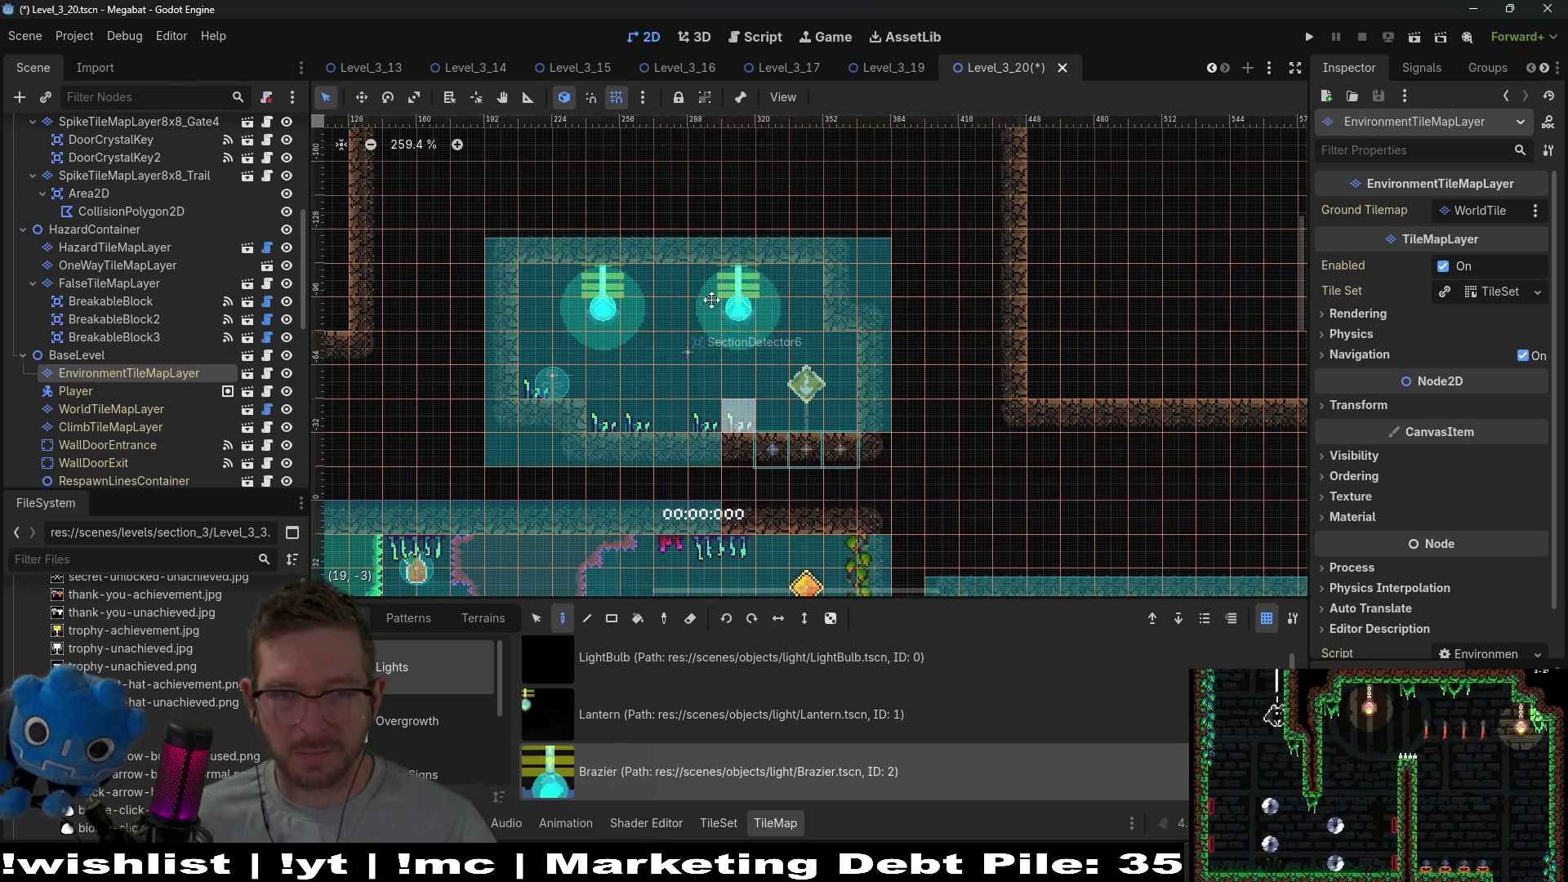
left_click_drag(814, 497, 797, 334)
scroll(849, 351, "down", 2)
scroll(898, 373, "down", 1)
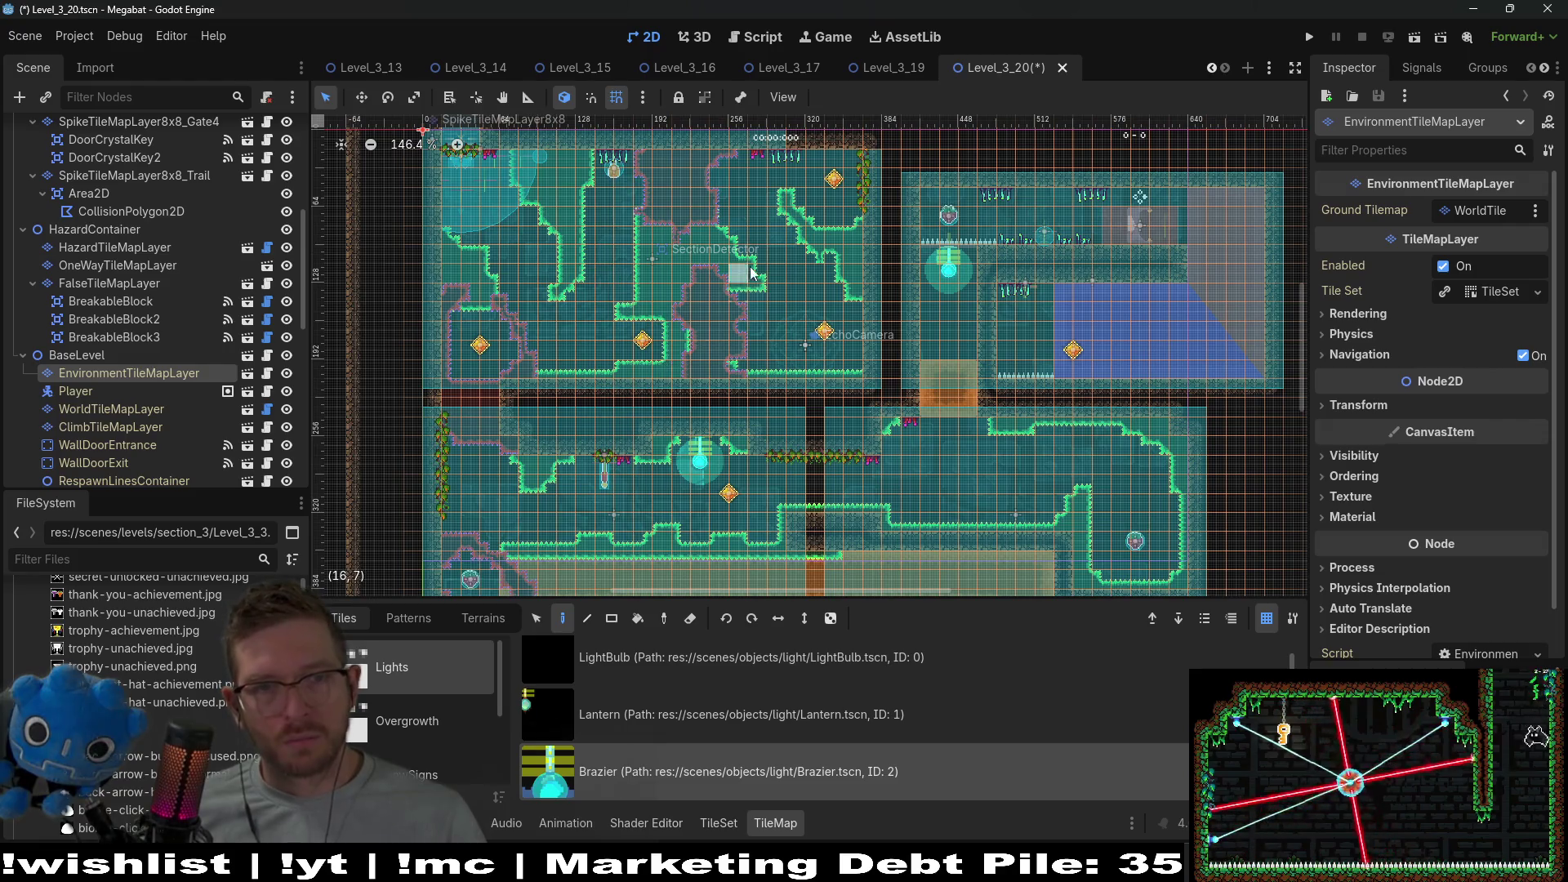
Show the CeilingOvergrowth collection and select DesertForegroundVineSmall.
scroll(799, 392, "up", 5)
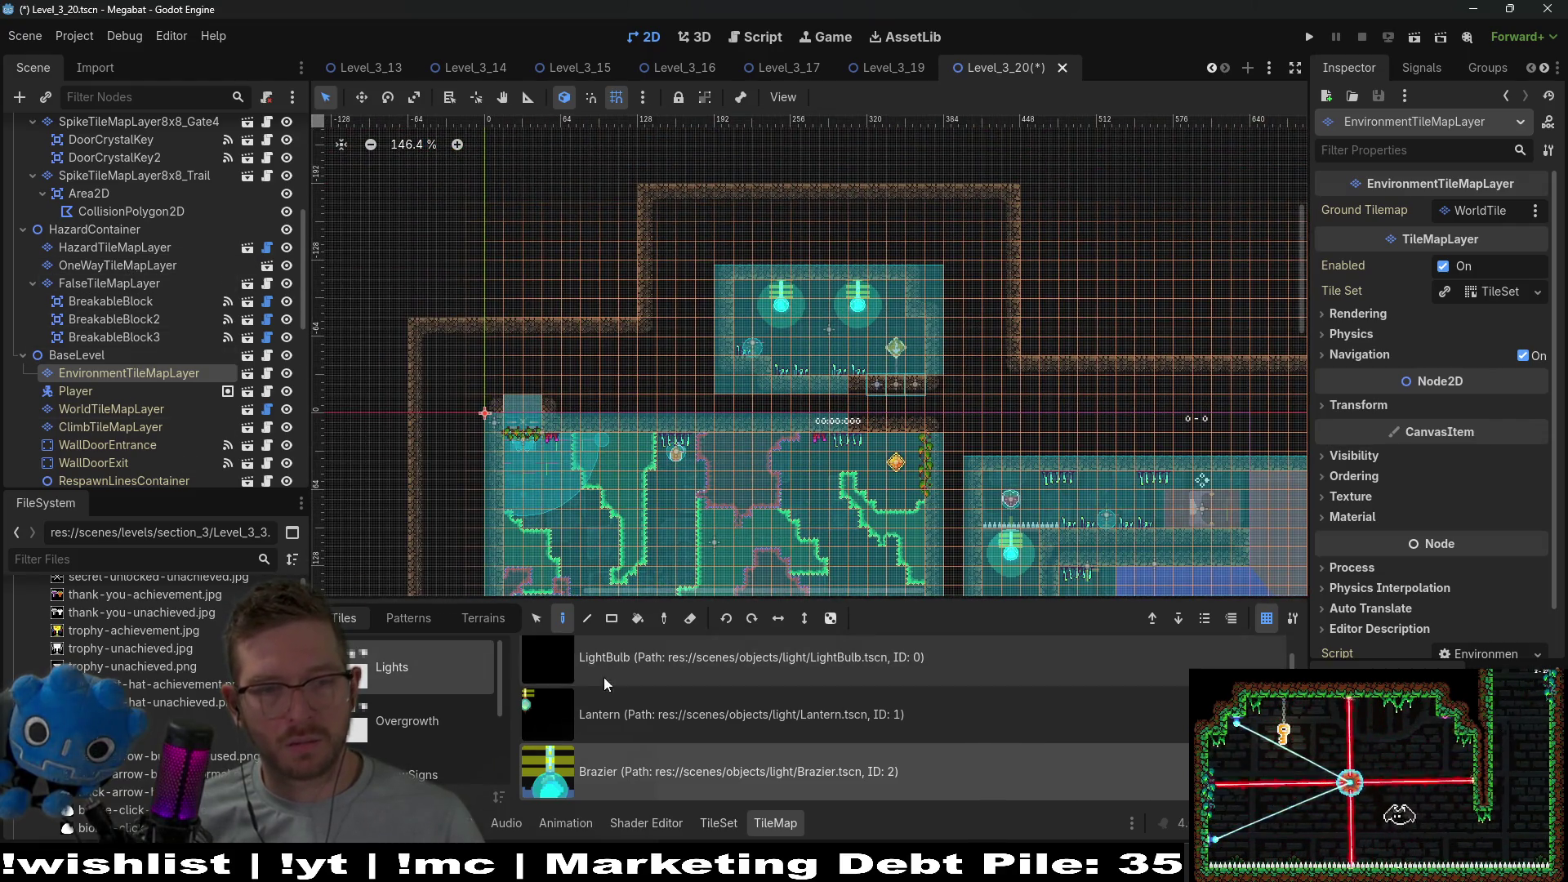
scroll(418, 746, "down", 3)
left_click(418, 743)
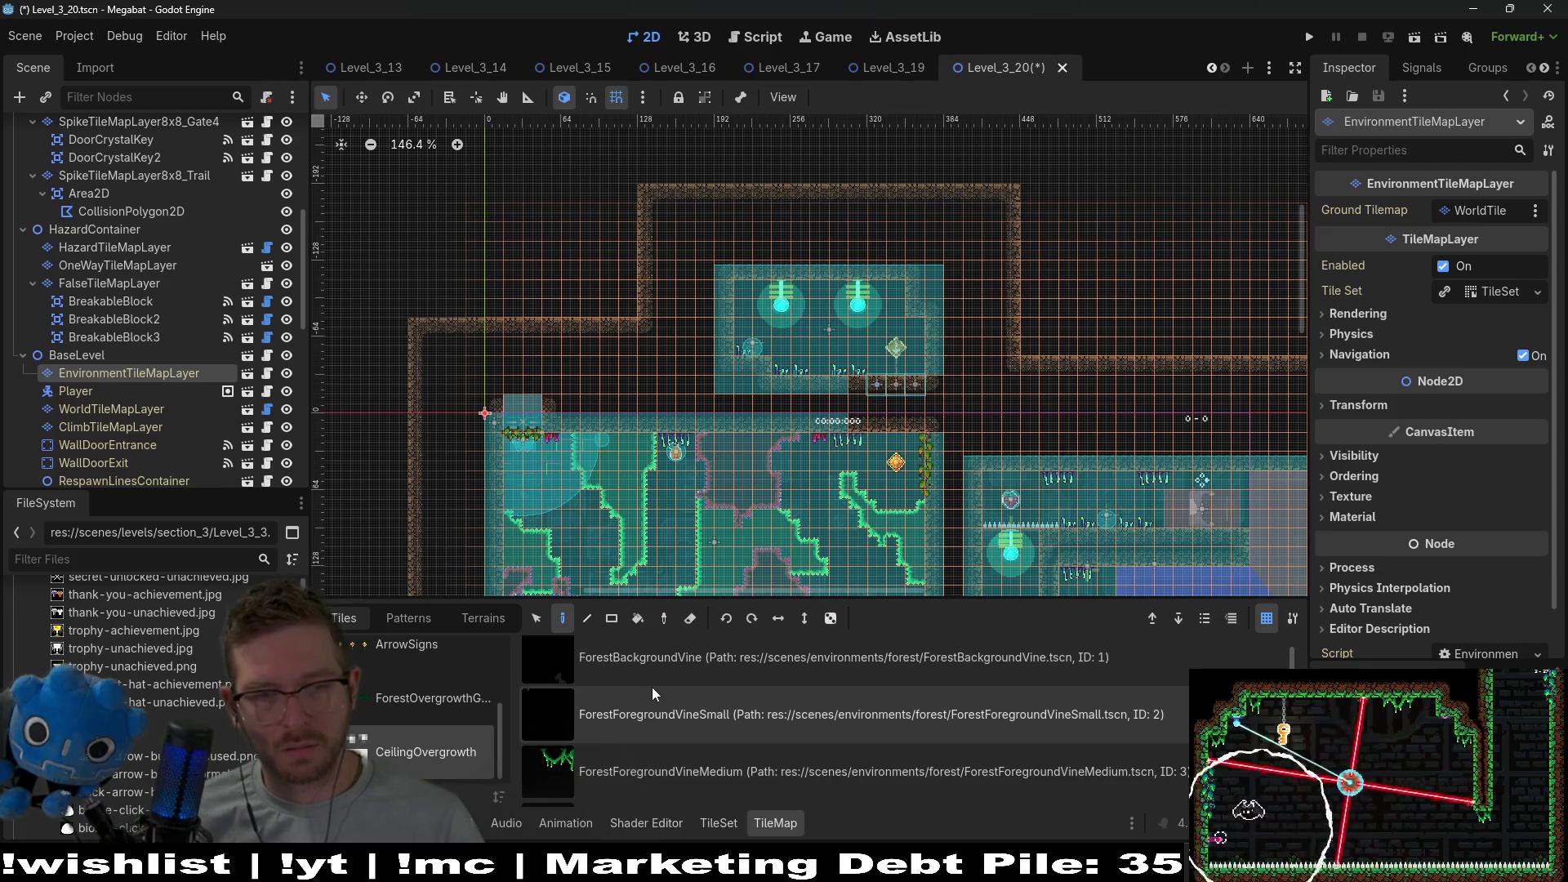
scroll(693, 768, "down", 2)
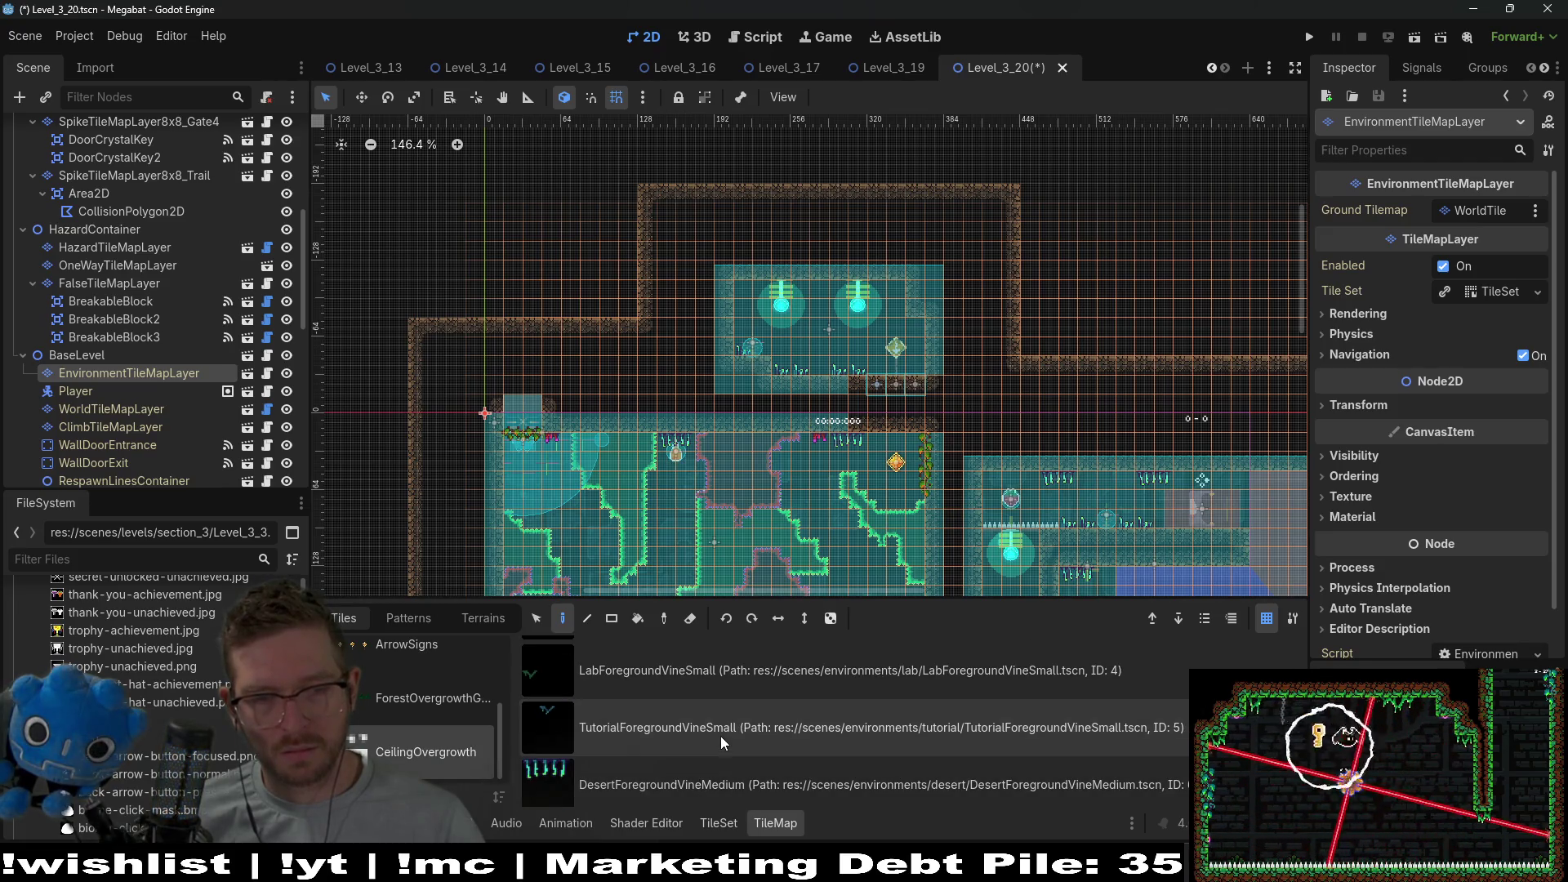
left_click(721, 735)
scroll(678, 773, "down", 2)
left_click(678, 772)
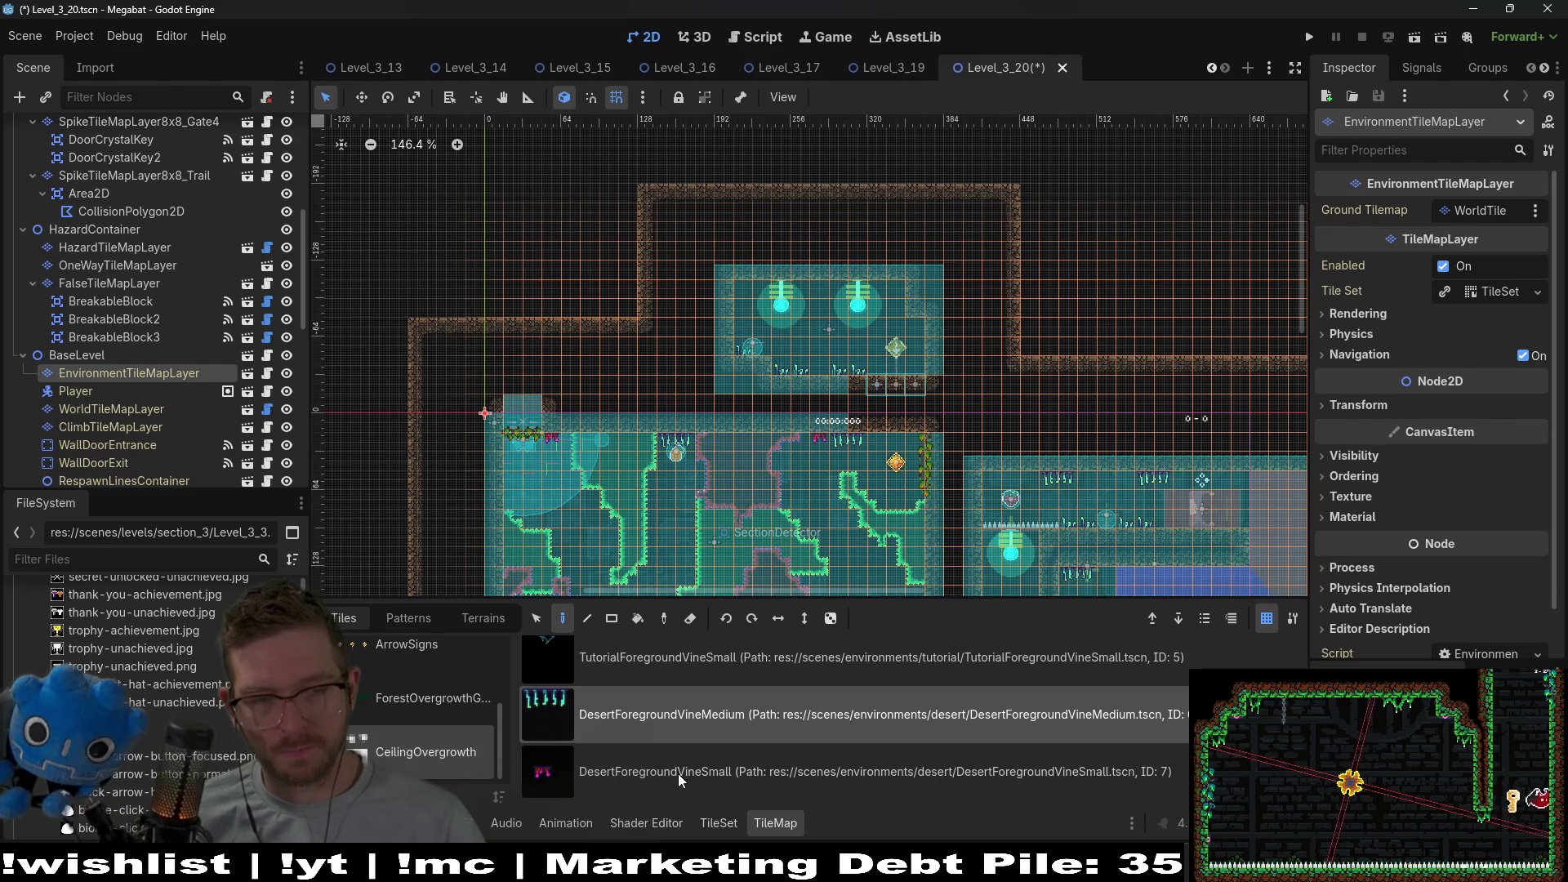
scroll(821, 323, "up", 3)
Paint a small, a medium and another small desert vine on the top room's ceiling.
left_click(720, 280)
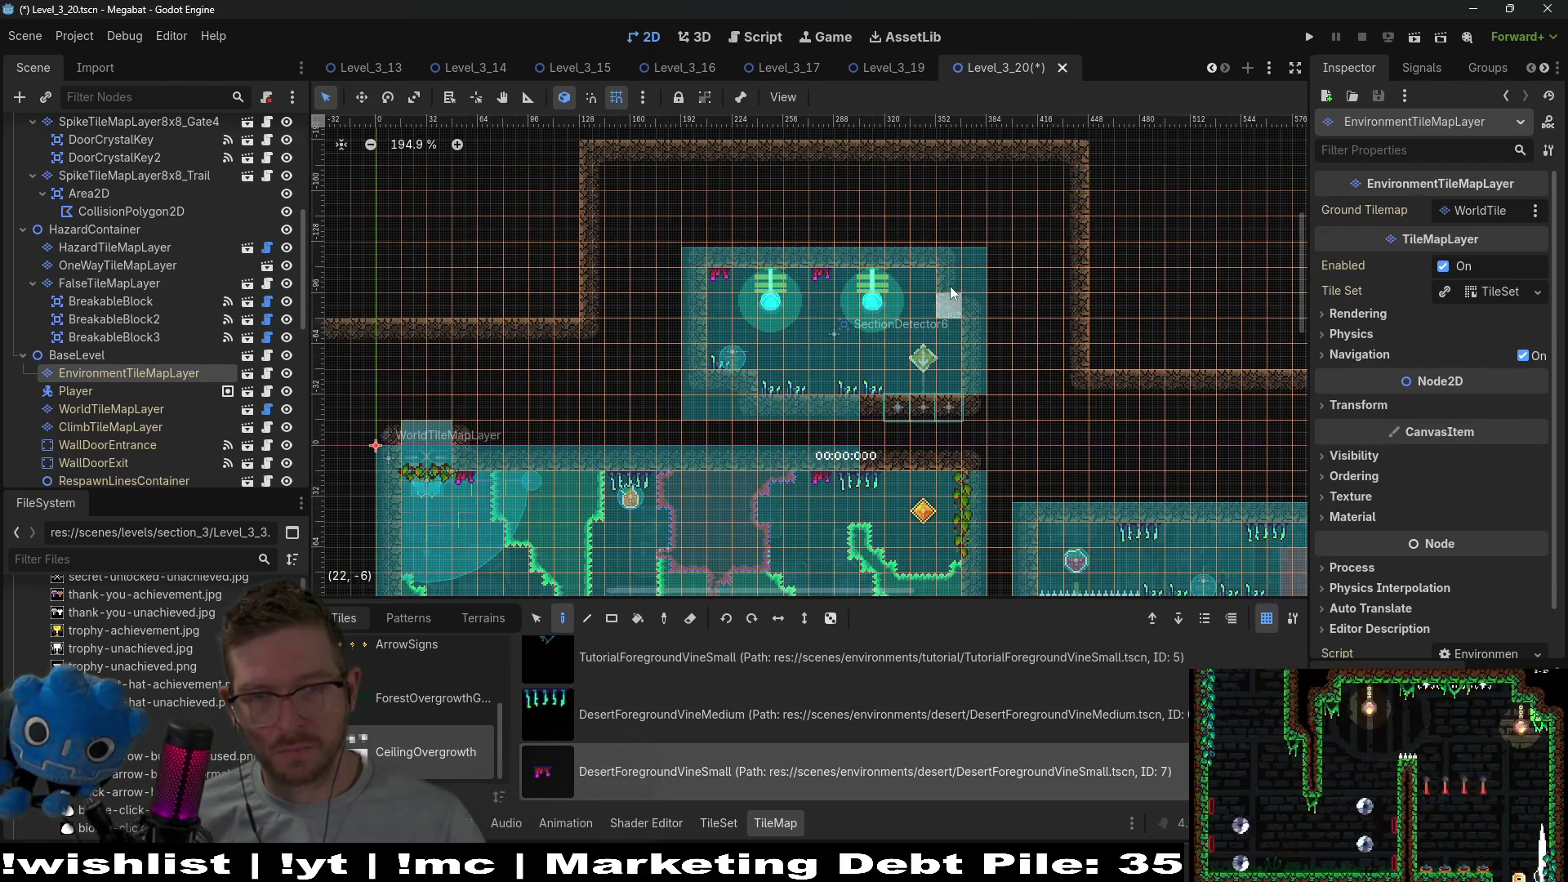
left_click(678, 714)
left_click(890, 274)
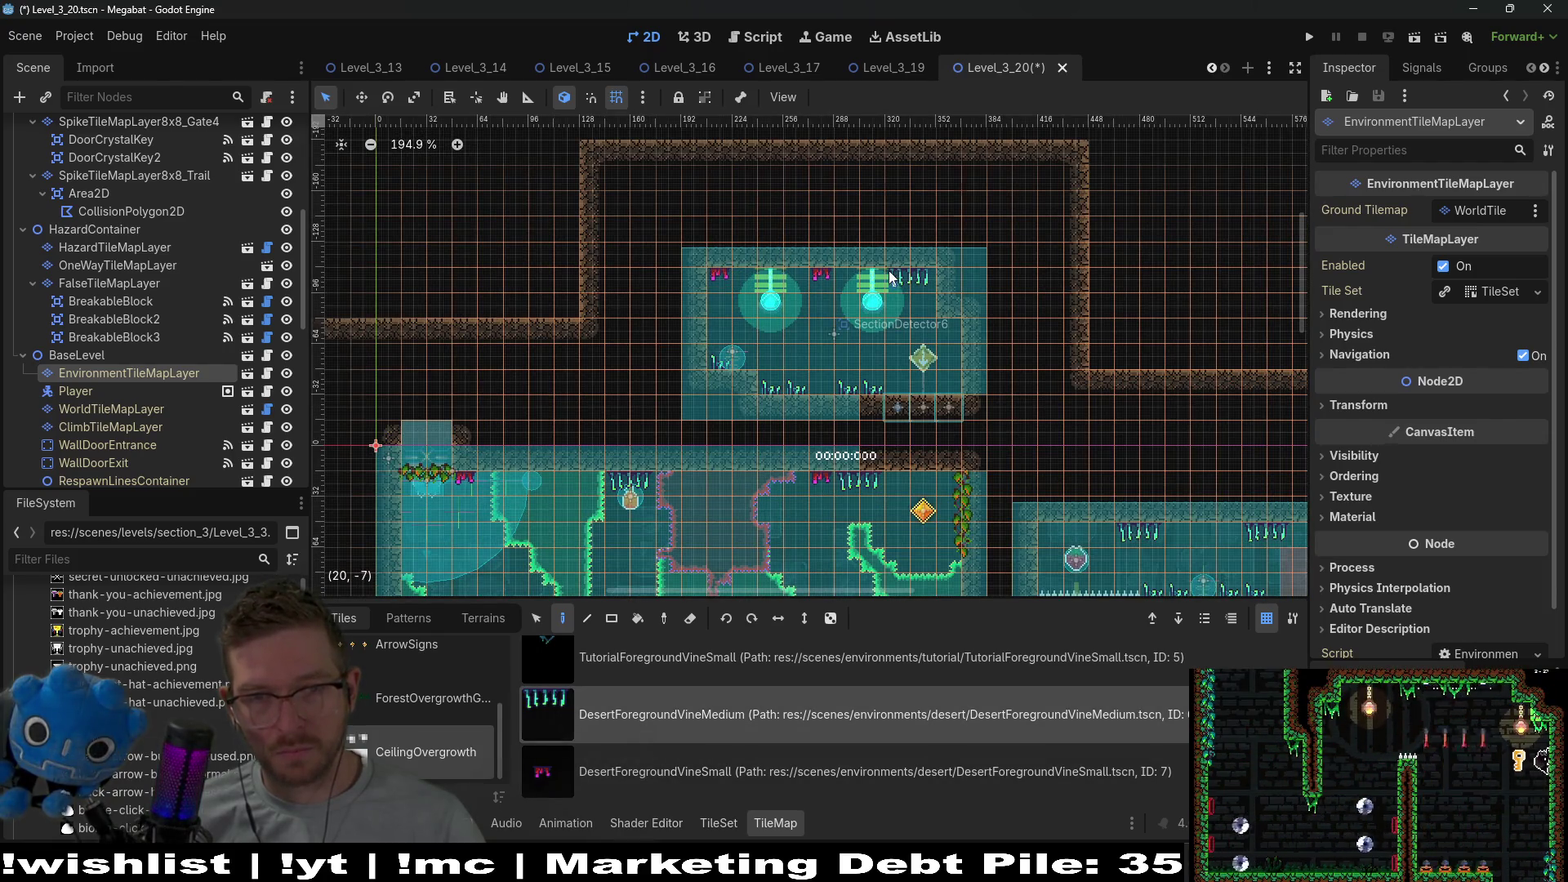
left_click(678, 771)
left_click(790, 281)
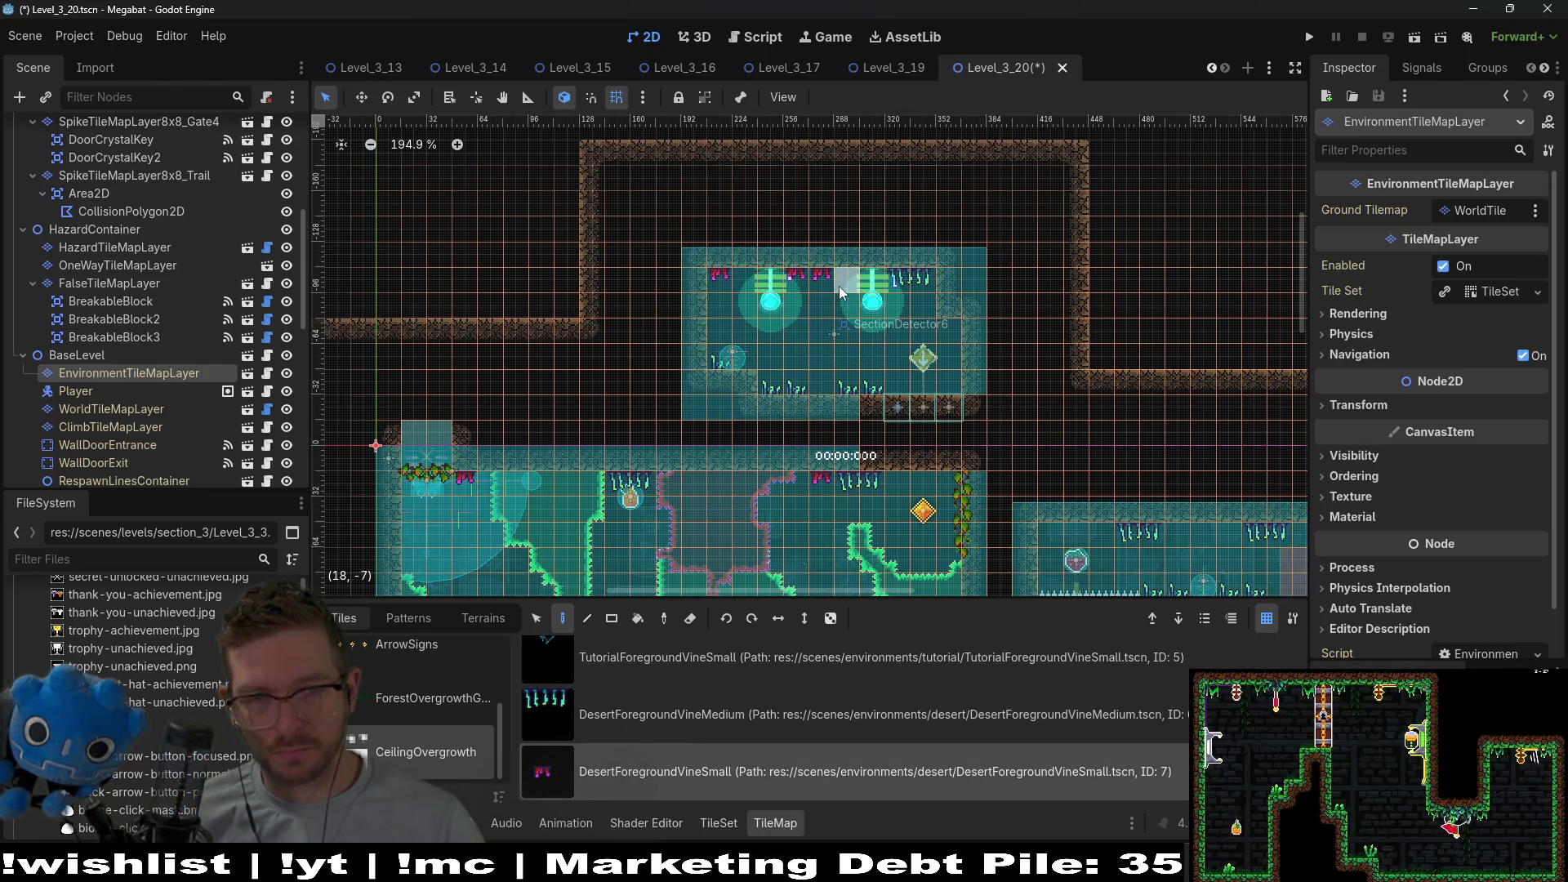
Save Level_3_20 repeatedly while panning around the viewport to review the new braziers and vines.
key("ctrl+s")
scroll(917, 418, "down", 2)
scroll(916, 418, "down", 4)
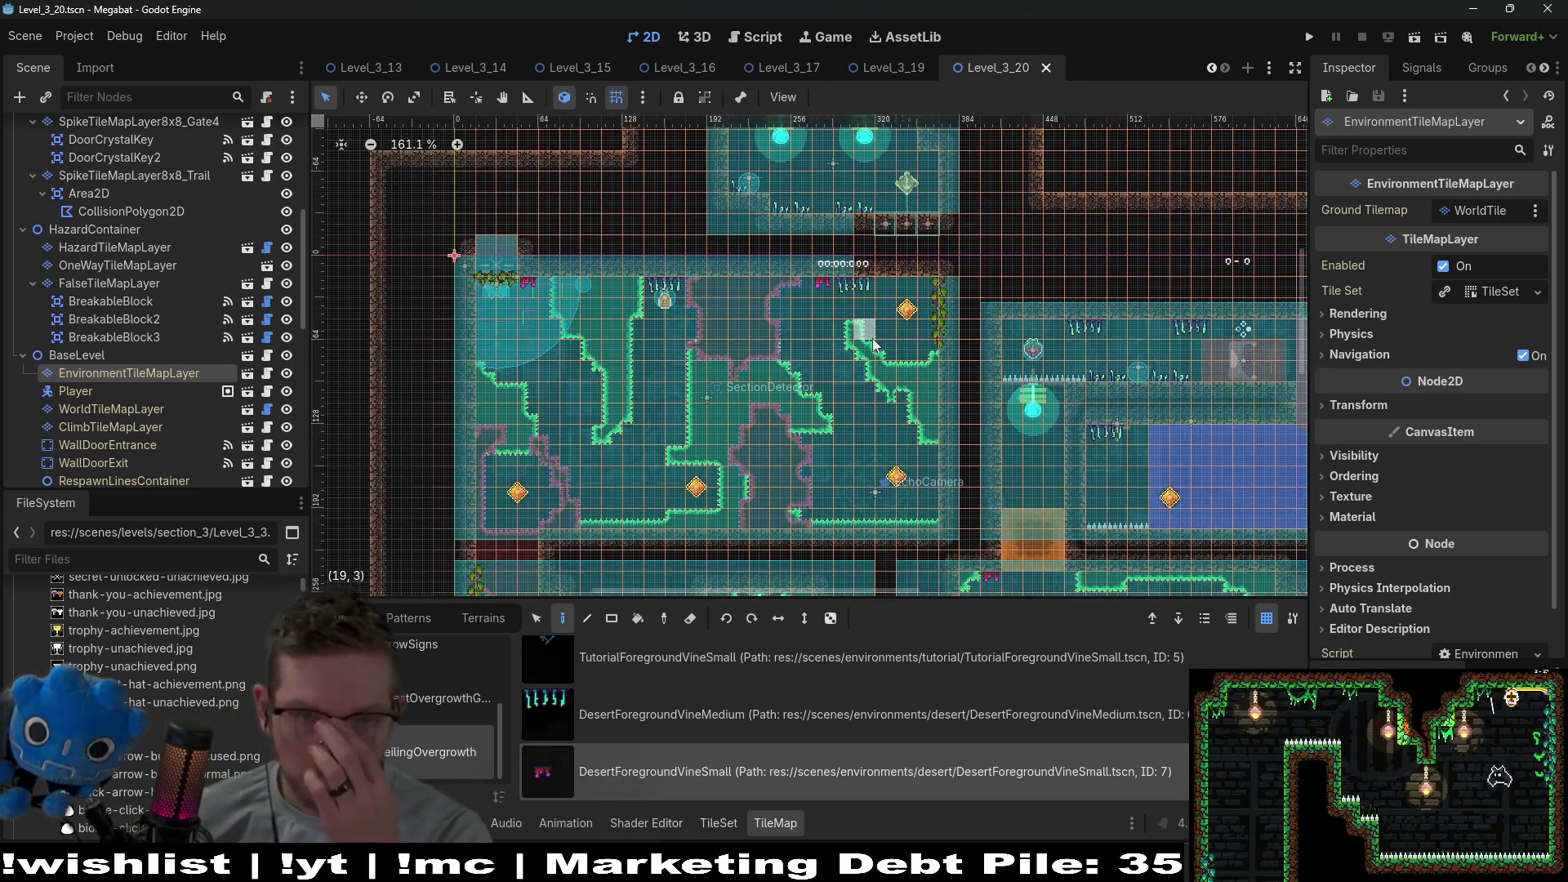
scroll(805, 285, "down", 1)
scroll(806, 284, "down", 3)
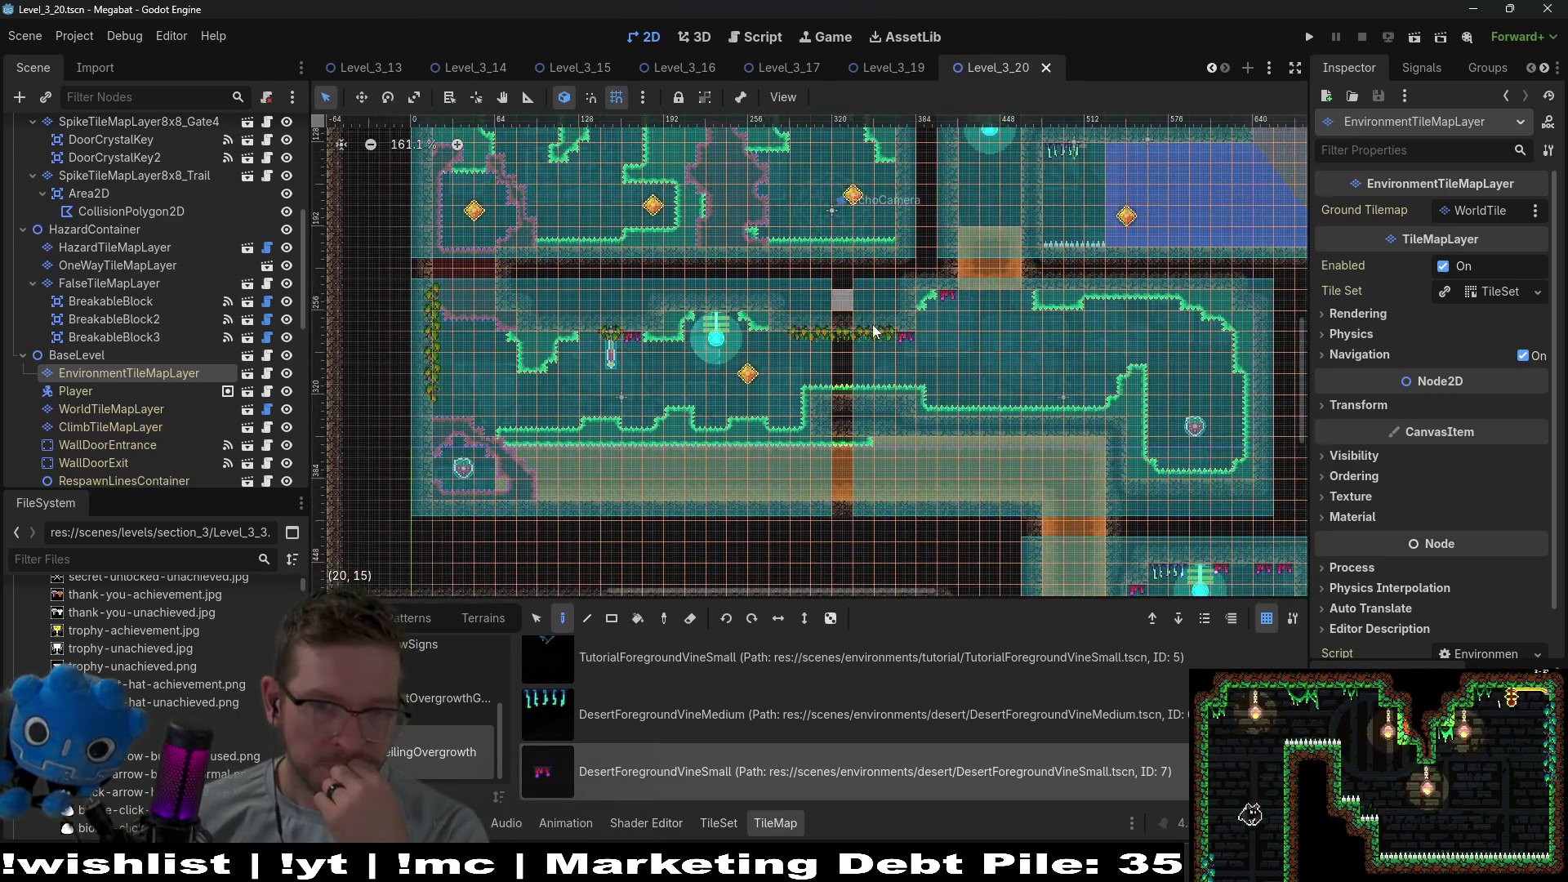
scroll(954, 369, "right", 3)
scroll(925, 448, "left", 3)
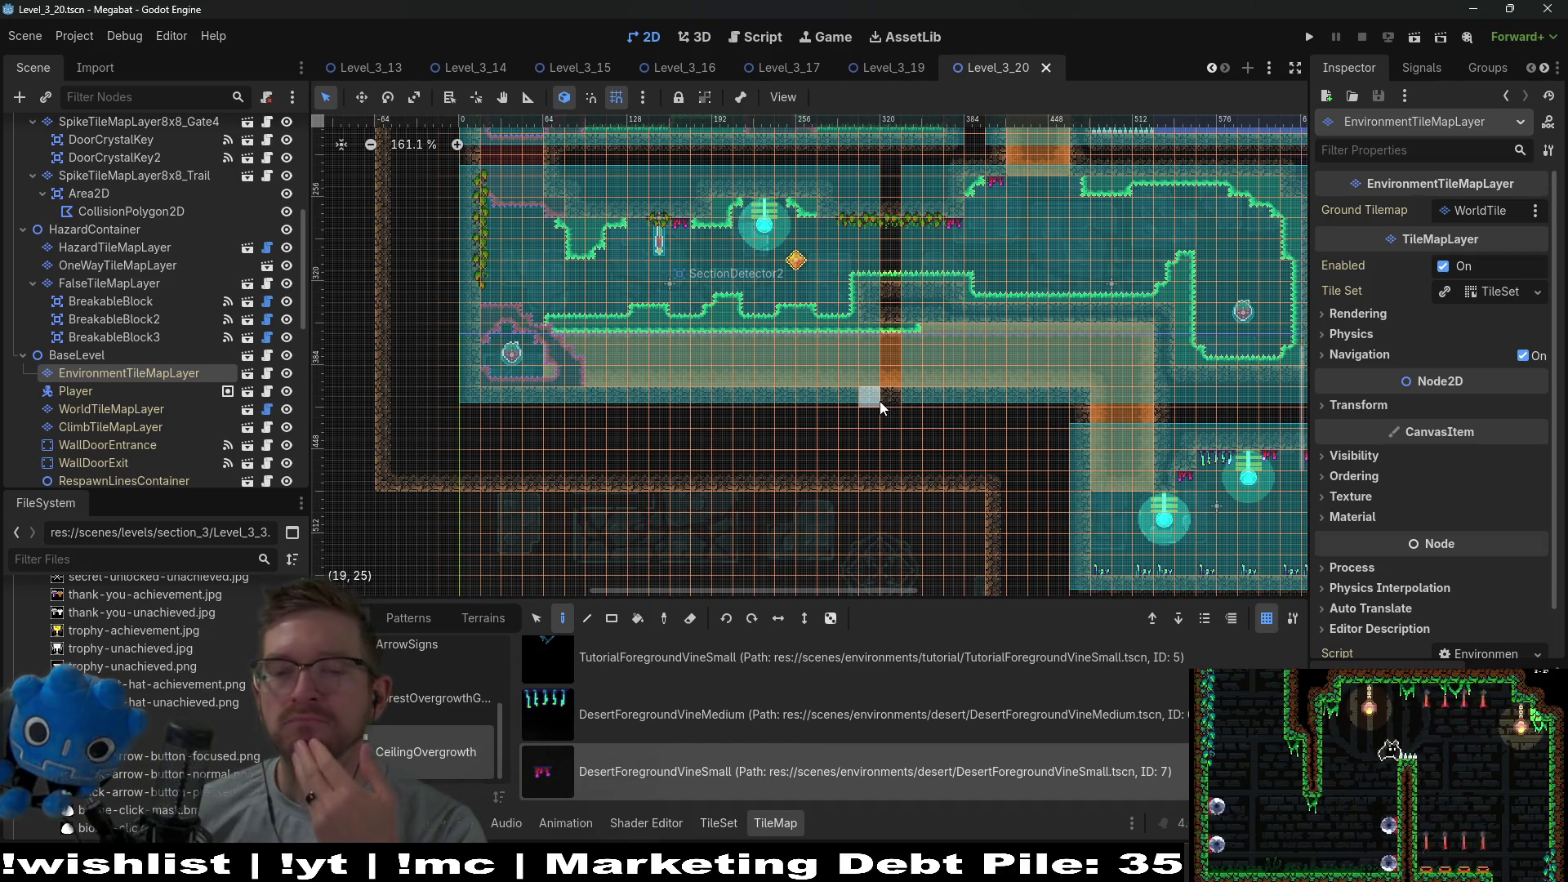
scroll(849, 376, "right", 5)
scroll(850, 376, "down", 2)
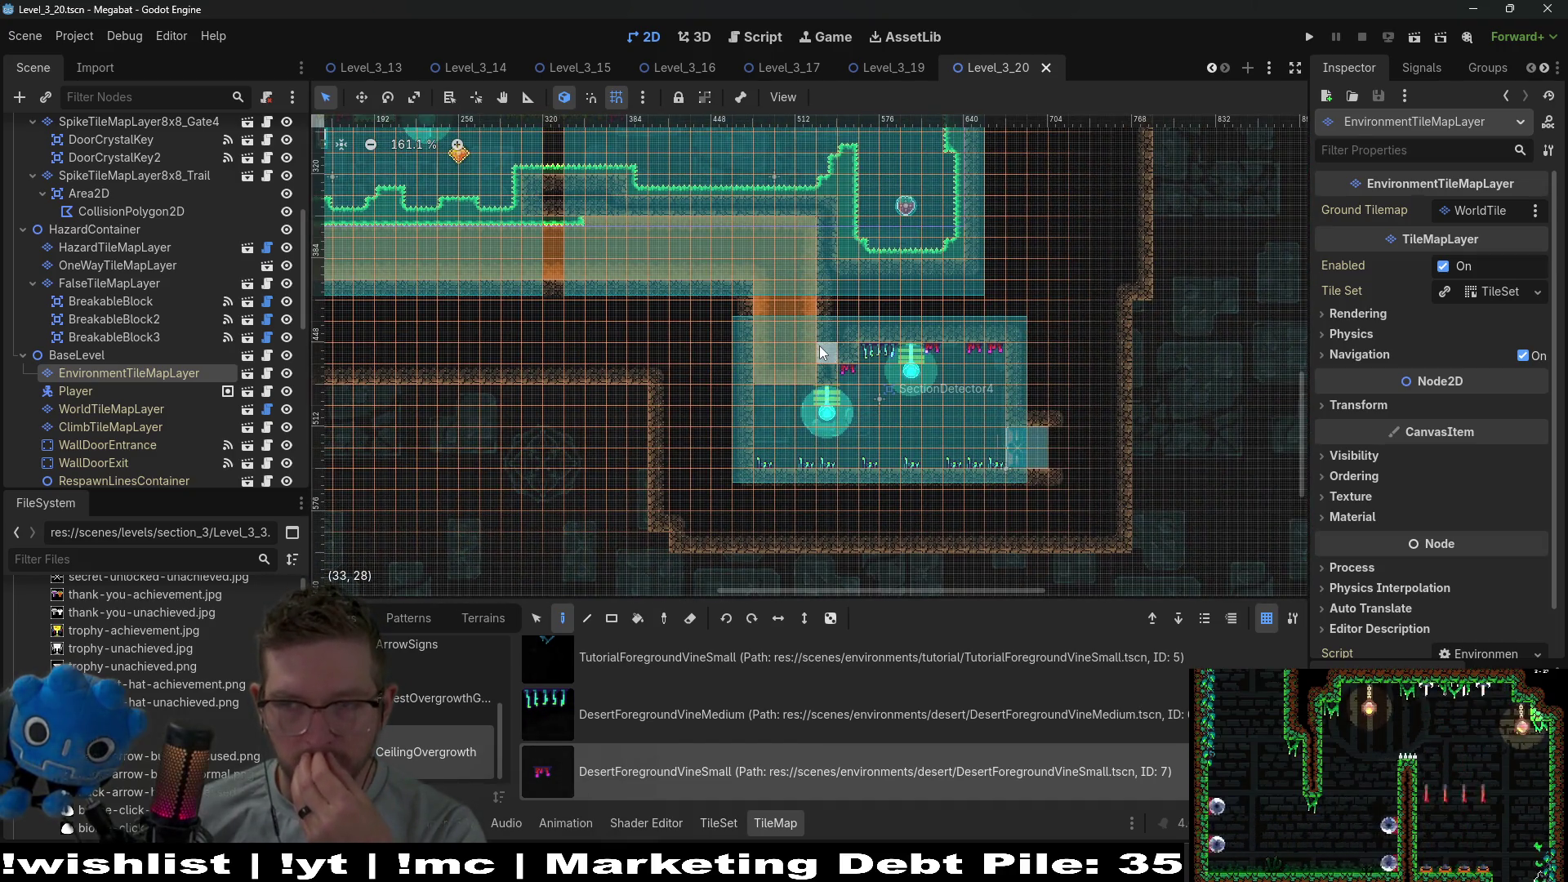
scroll(820, 346, "down", 3)
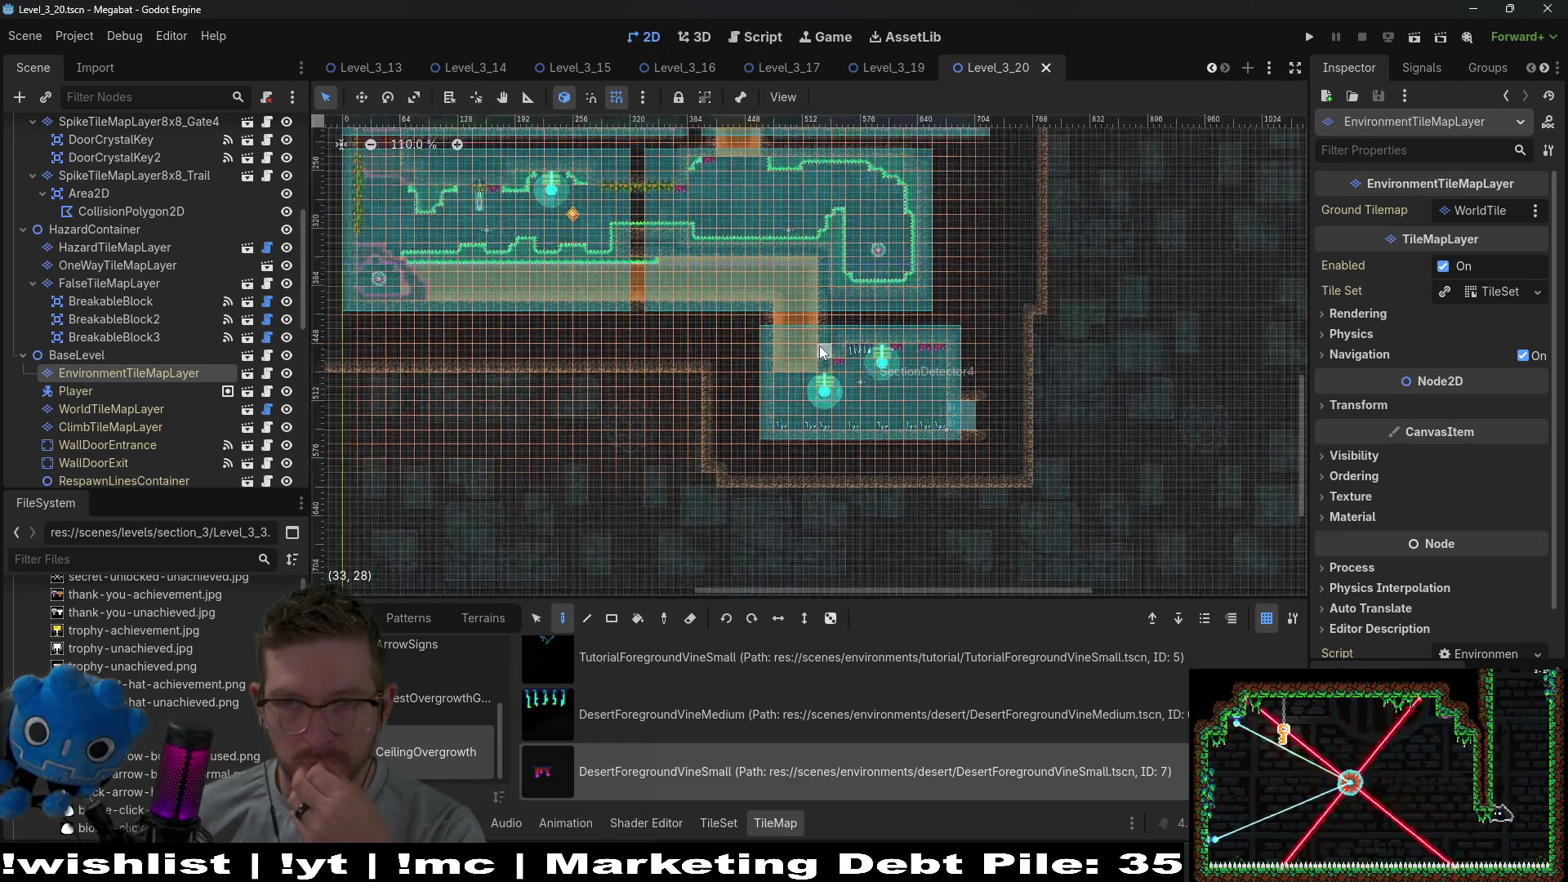
scroll(825, 432, "up", 2)
scroll(825, 431, "left", 2)
key("ctrl+s")
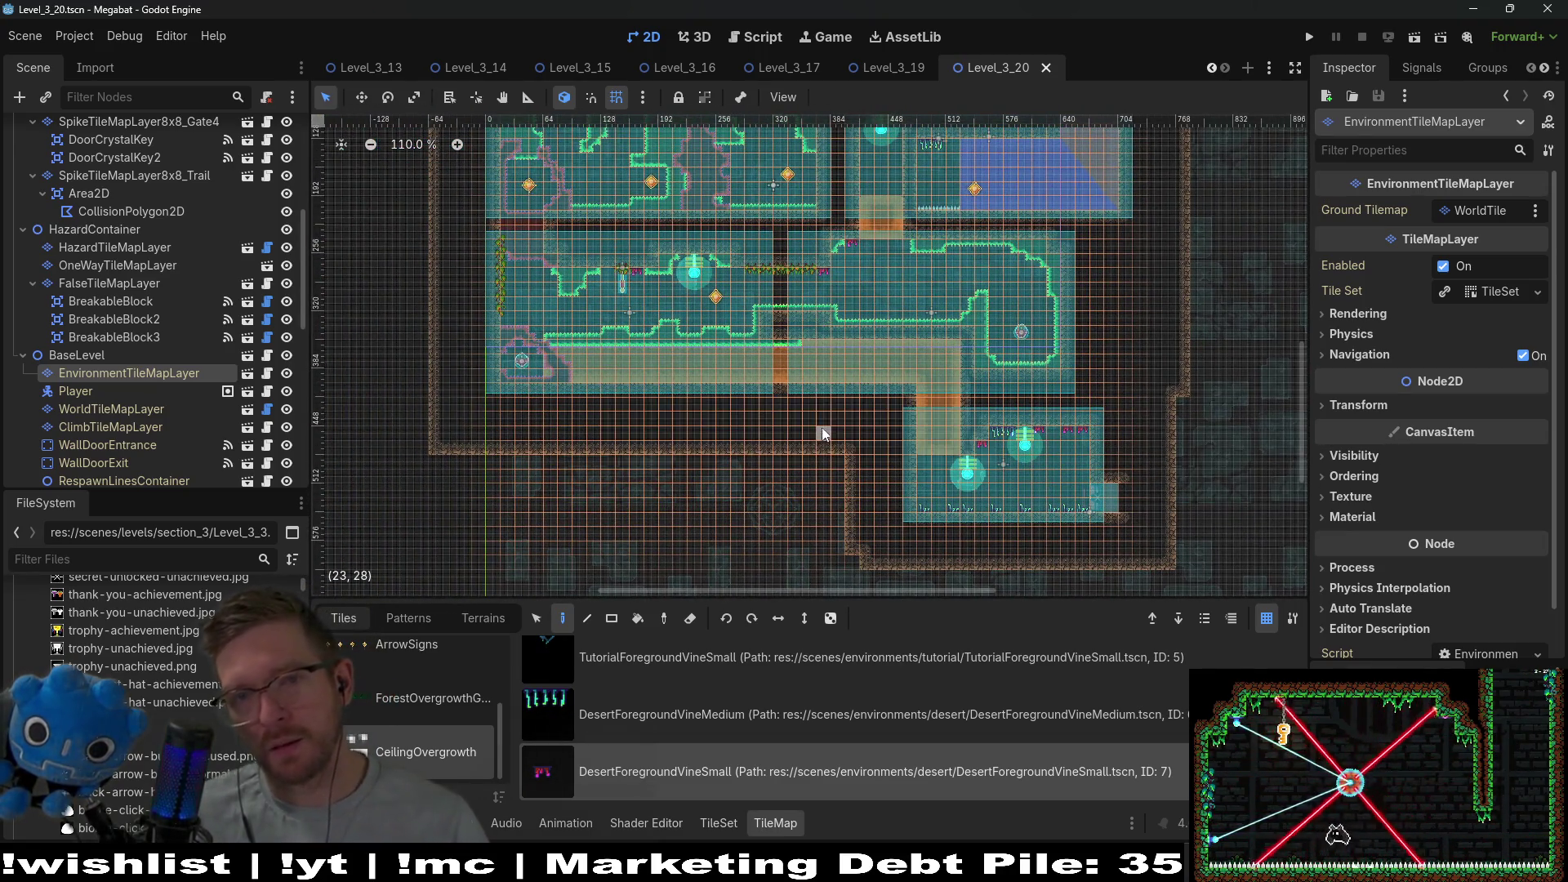
scroll(822, 428, "up", 3)
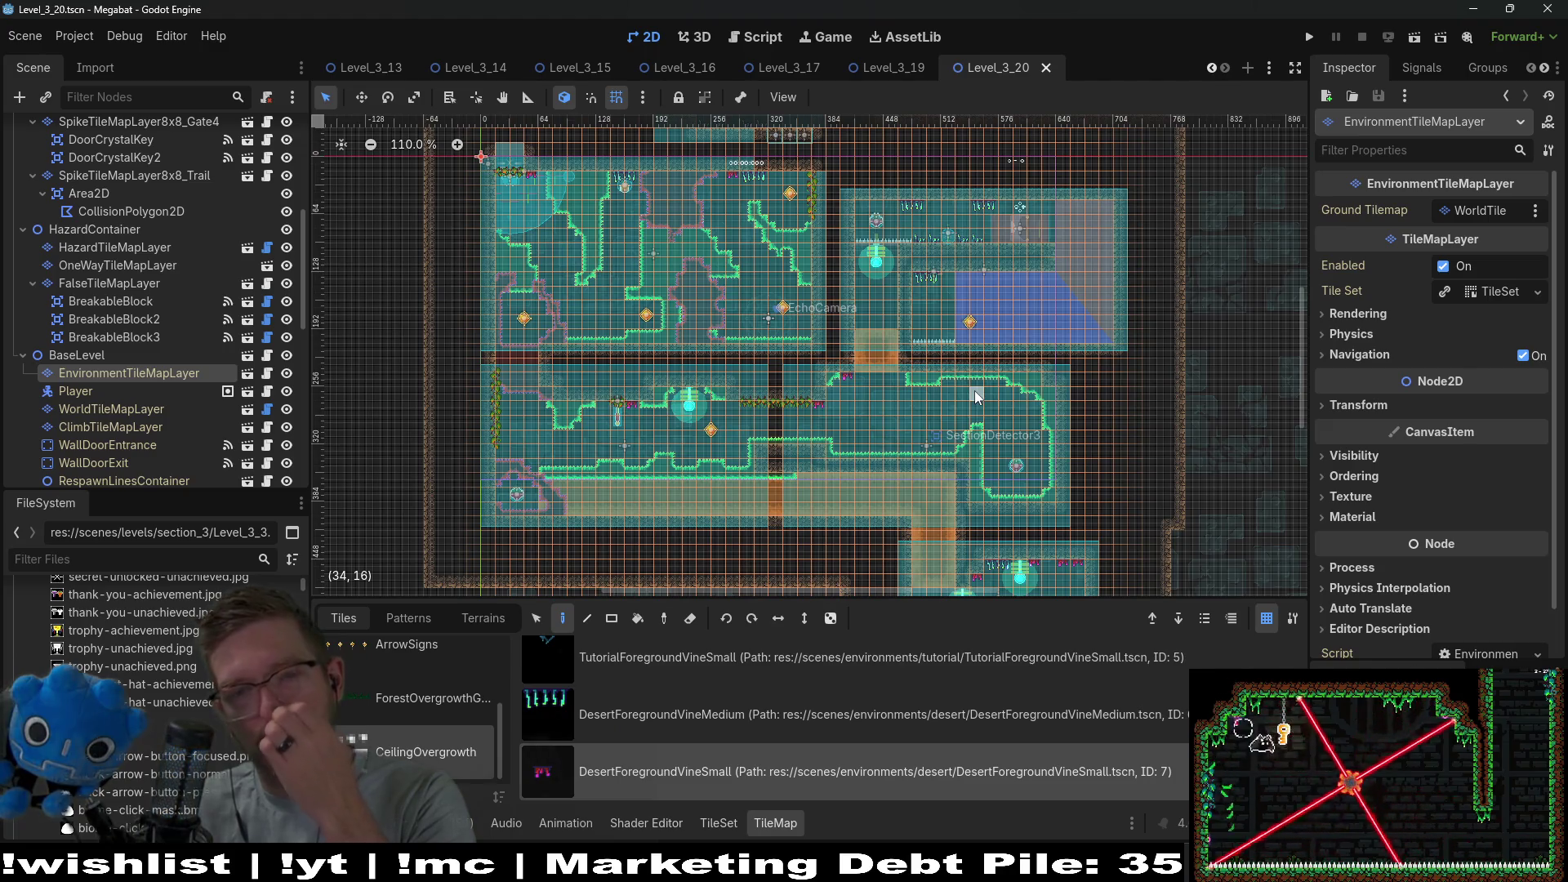
scroll(928, 425, "up", 2)
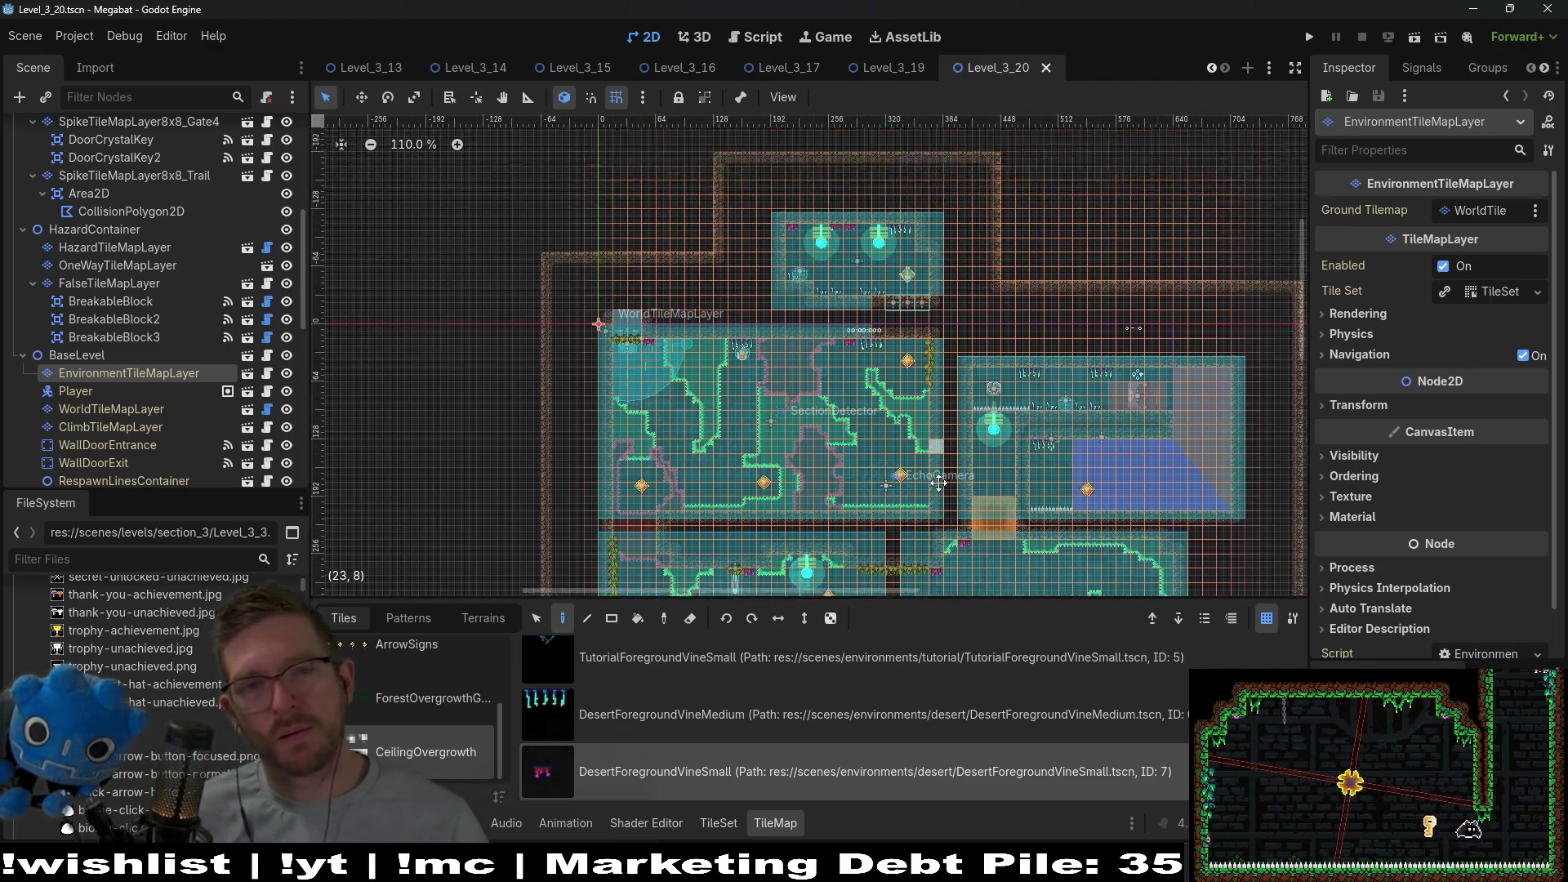
key("ctrl+s")
scroll(1026, 330, "up", 3)
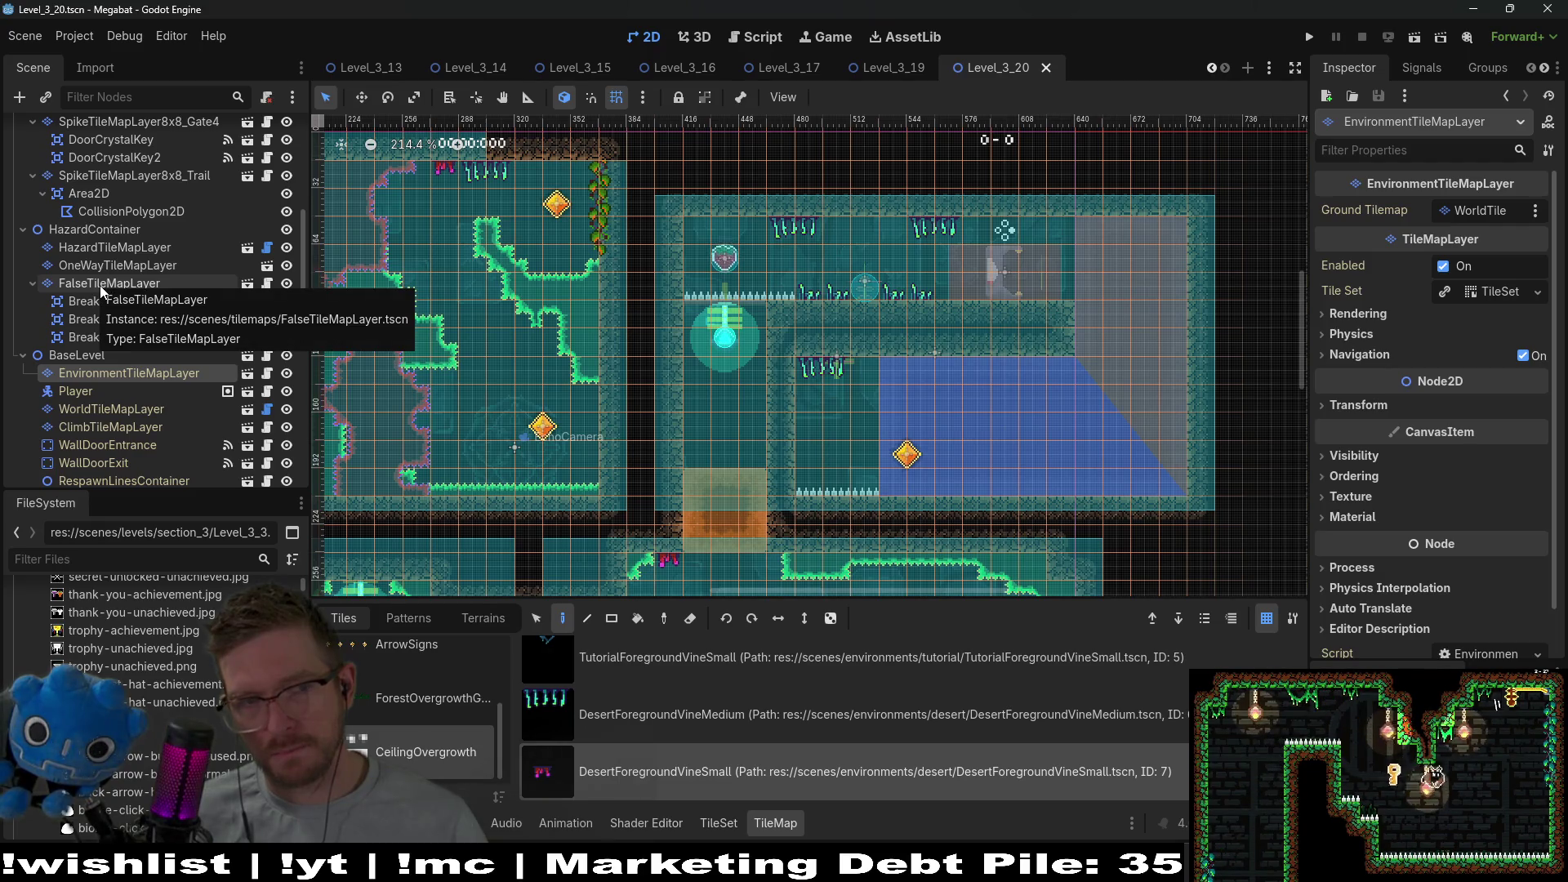
Instantiate PowerCable.tscn as a child of the first ScreechTeleporter.
scroll(100, 343, "up", 3)
scroll(101, 336, "up", 3)
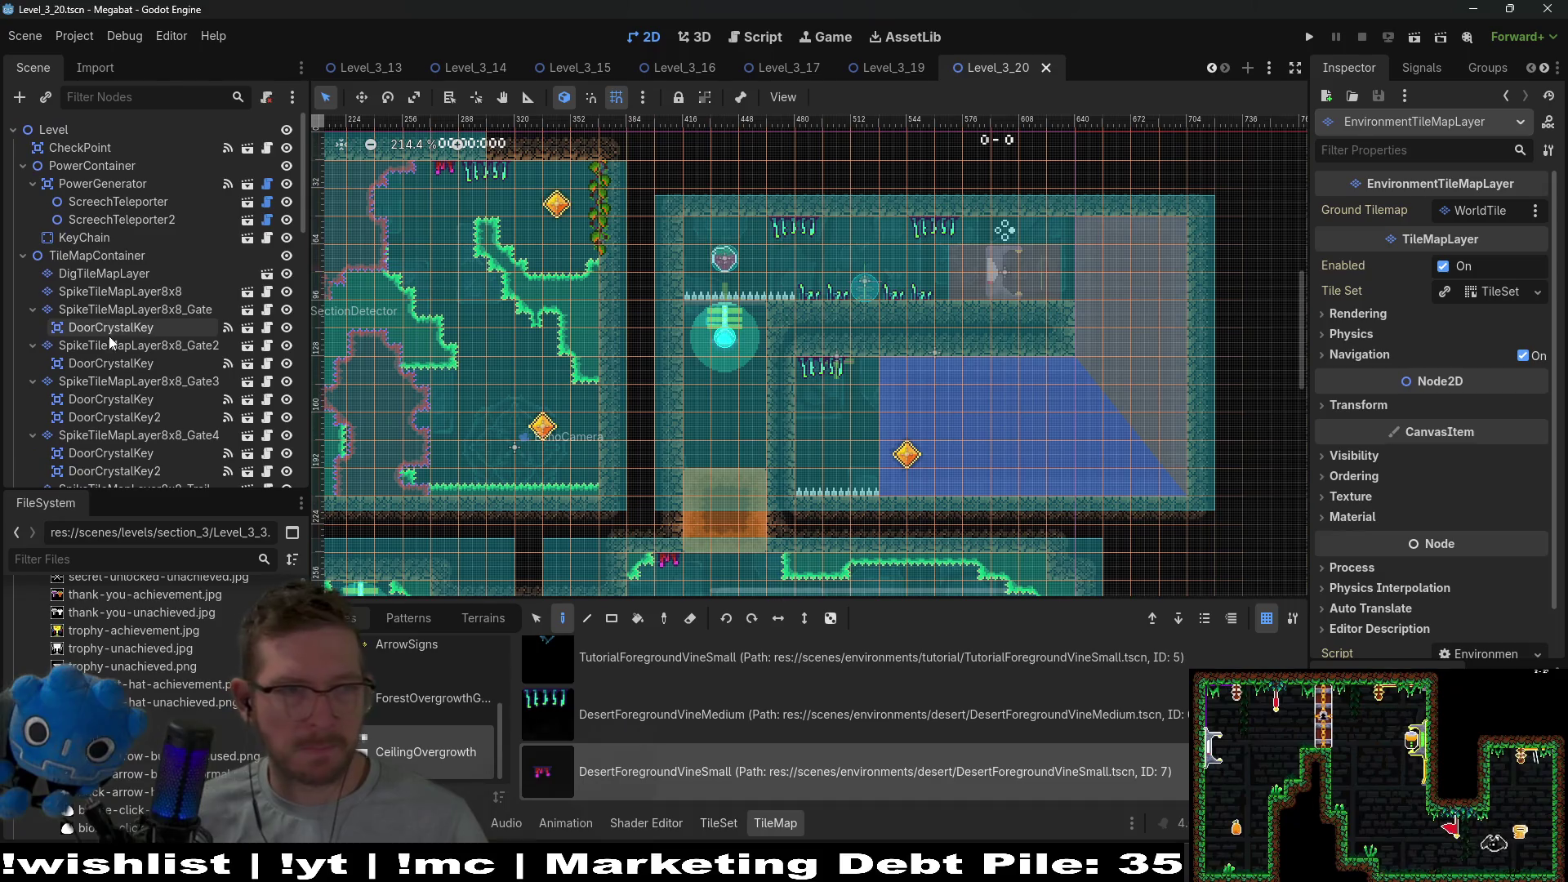
right_click(120, 207)
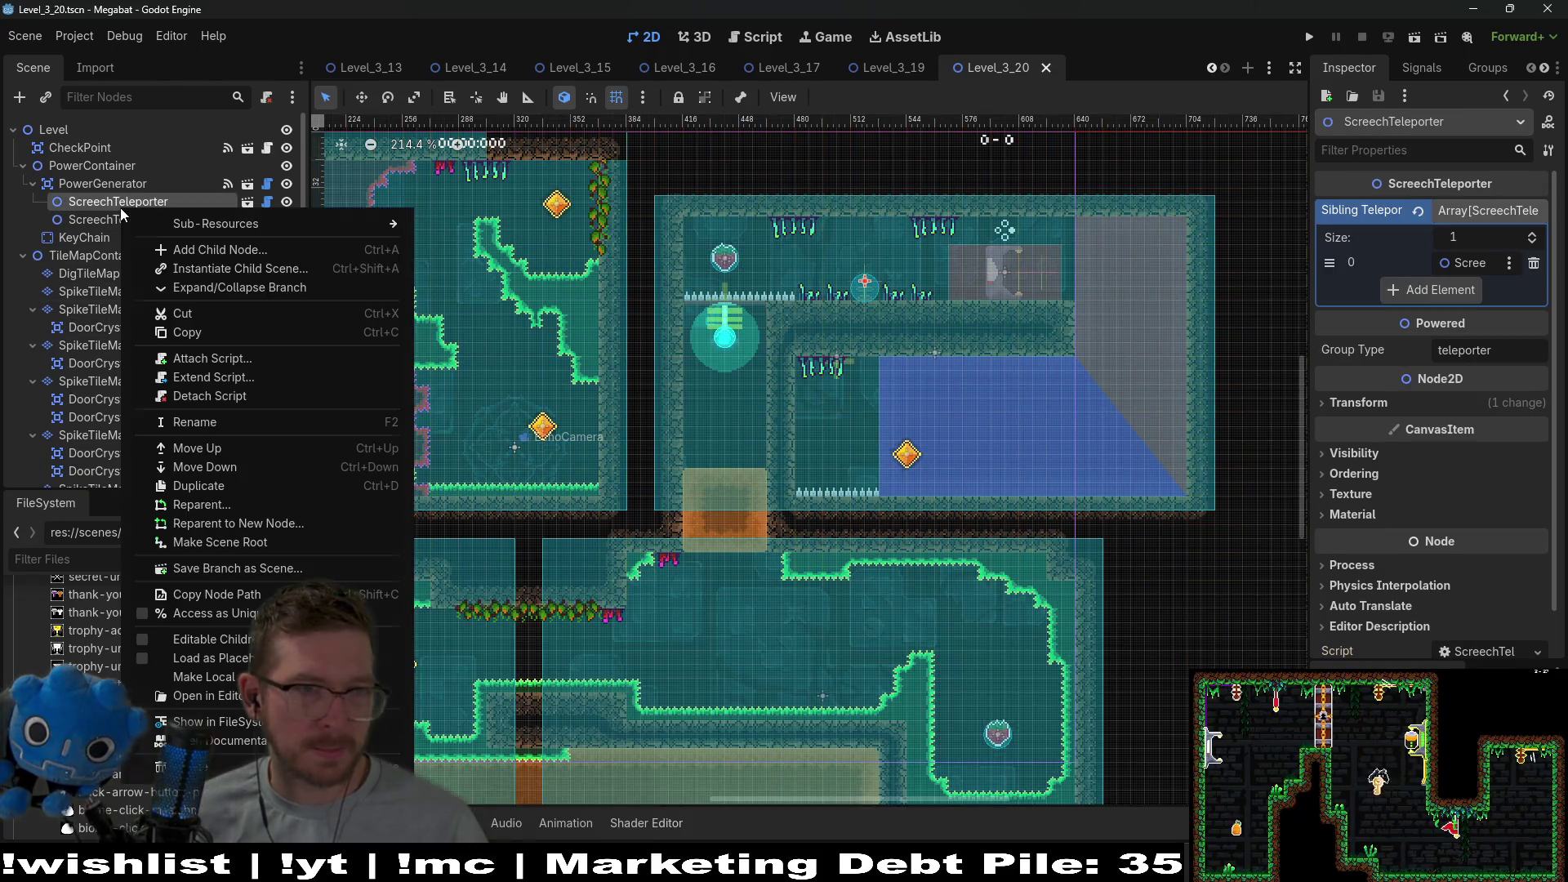
left_click(209, 269)
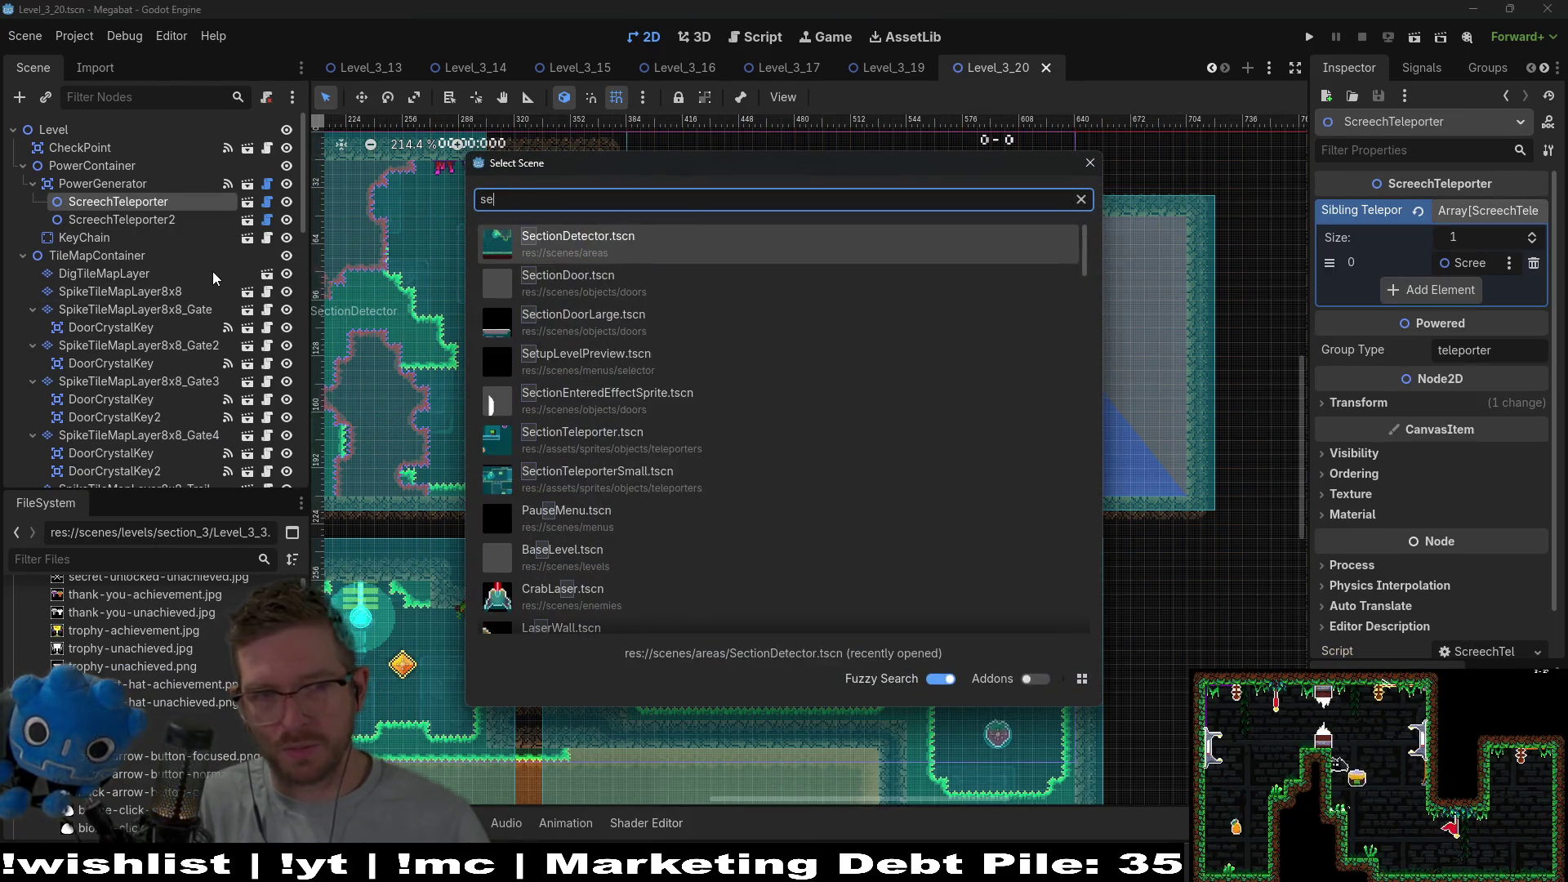
type("power")
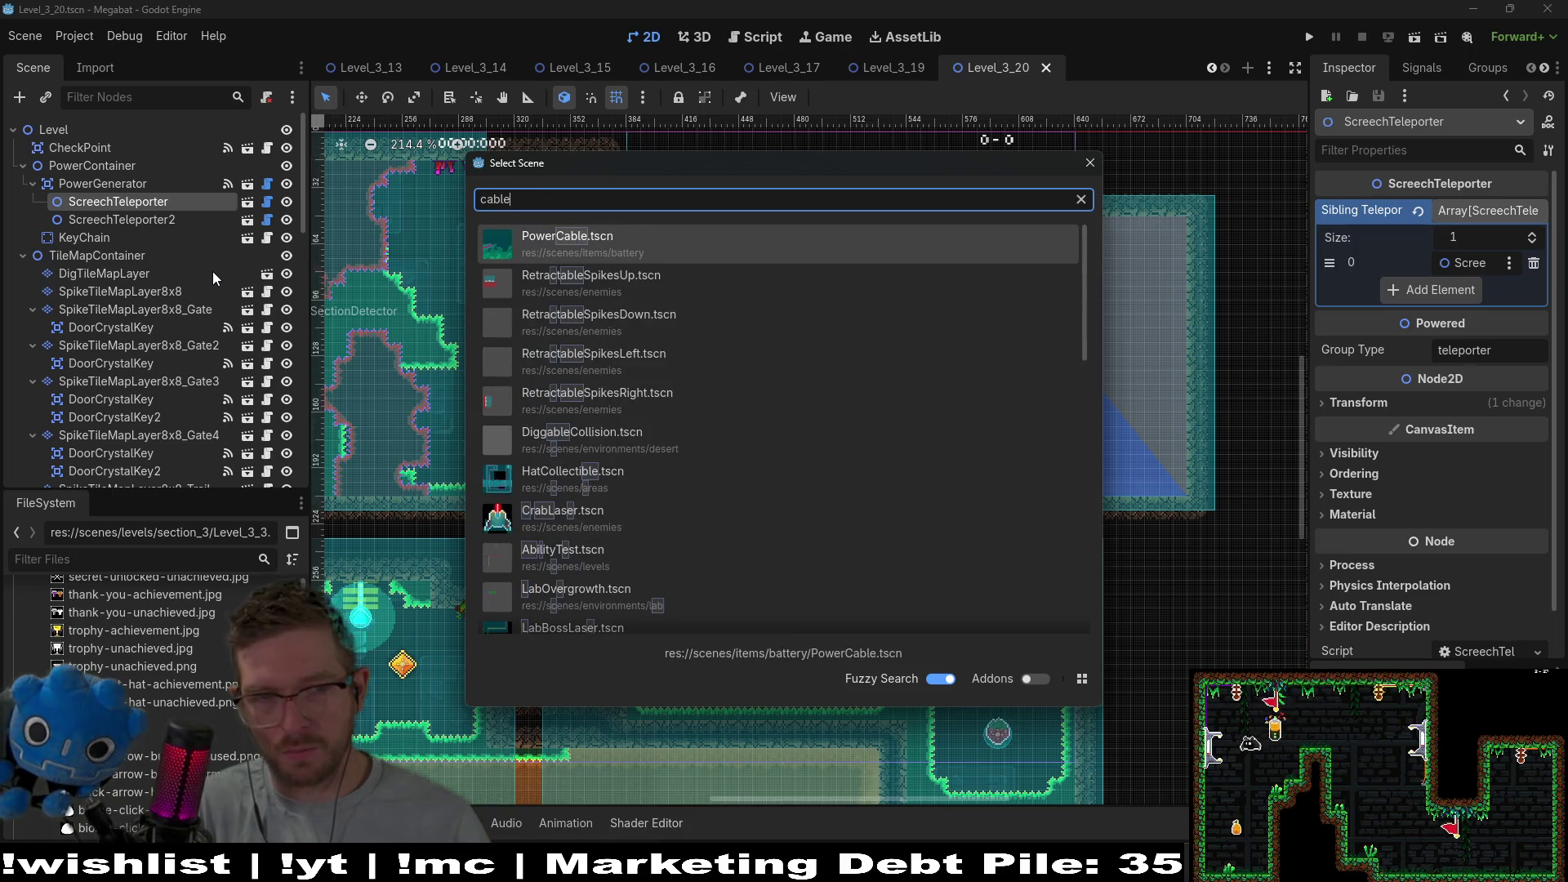
key("Return")
Move the cable down onto the floor and stretch its end to the PowerGenerator.
scroll(890, 286, "up", 10)
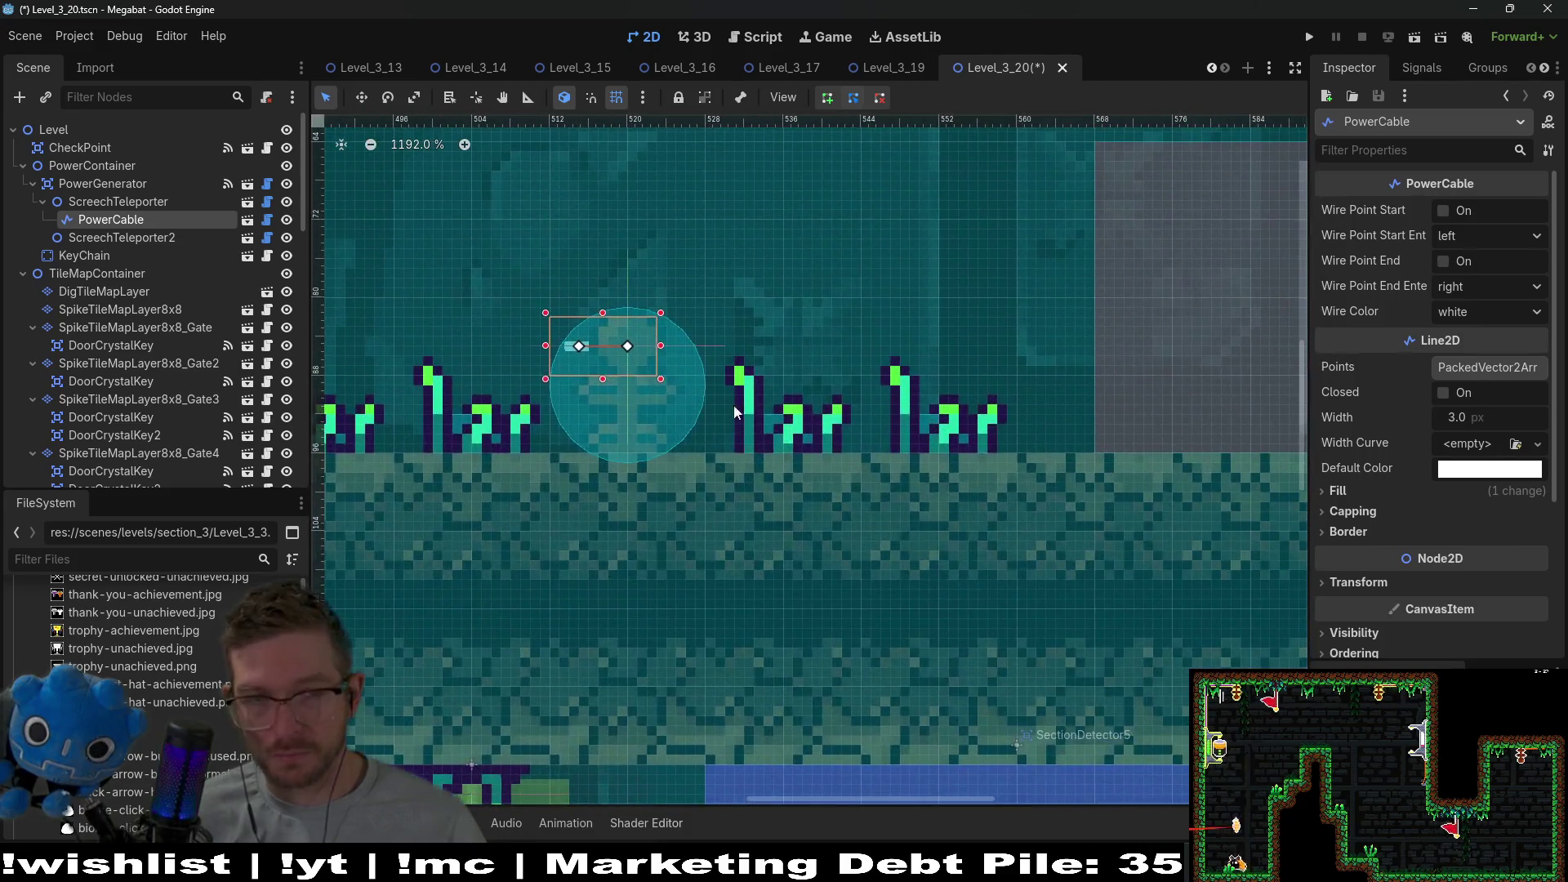
key("w")
mouse_move(735, 413)
left_mouse_down()
mouse_move(764, 412)
mouse_move(772, 445)
mouse_move(725, 483)
left_mouse_up()
scroll(730, 460, "down", 3)
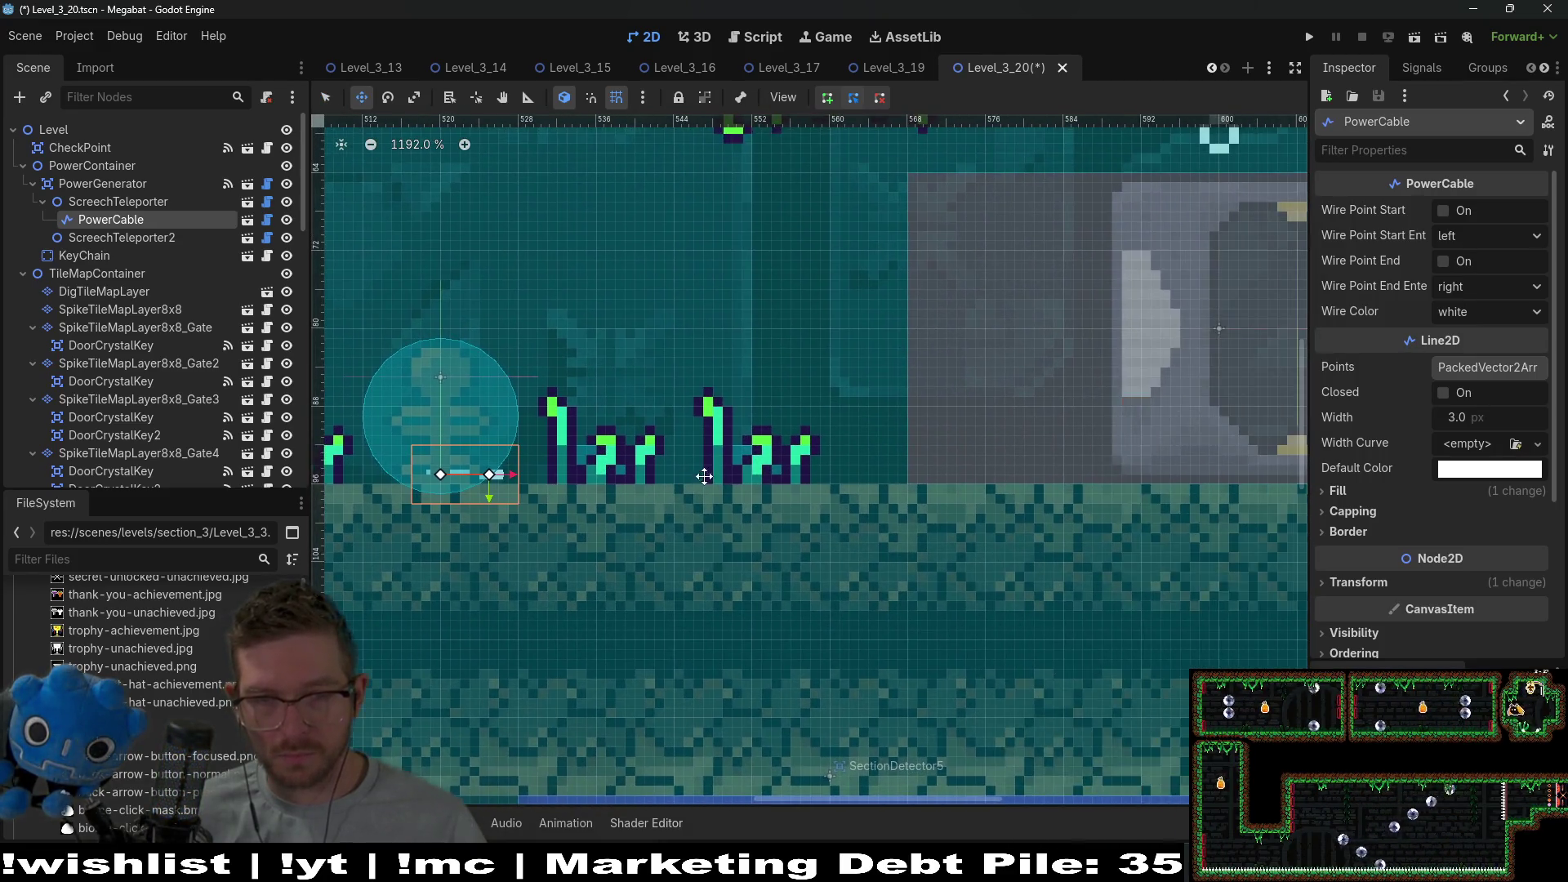
key("q")
left_click_drag(633, 476, 1046, 478)
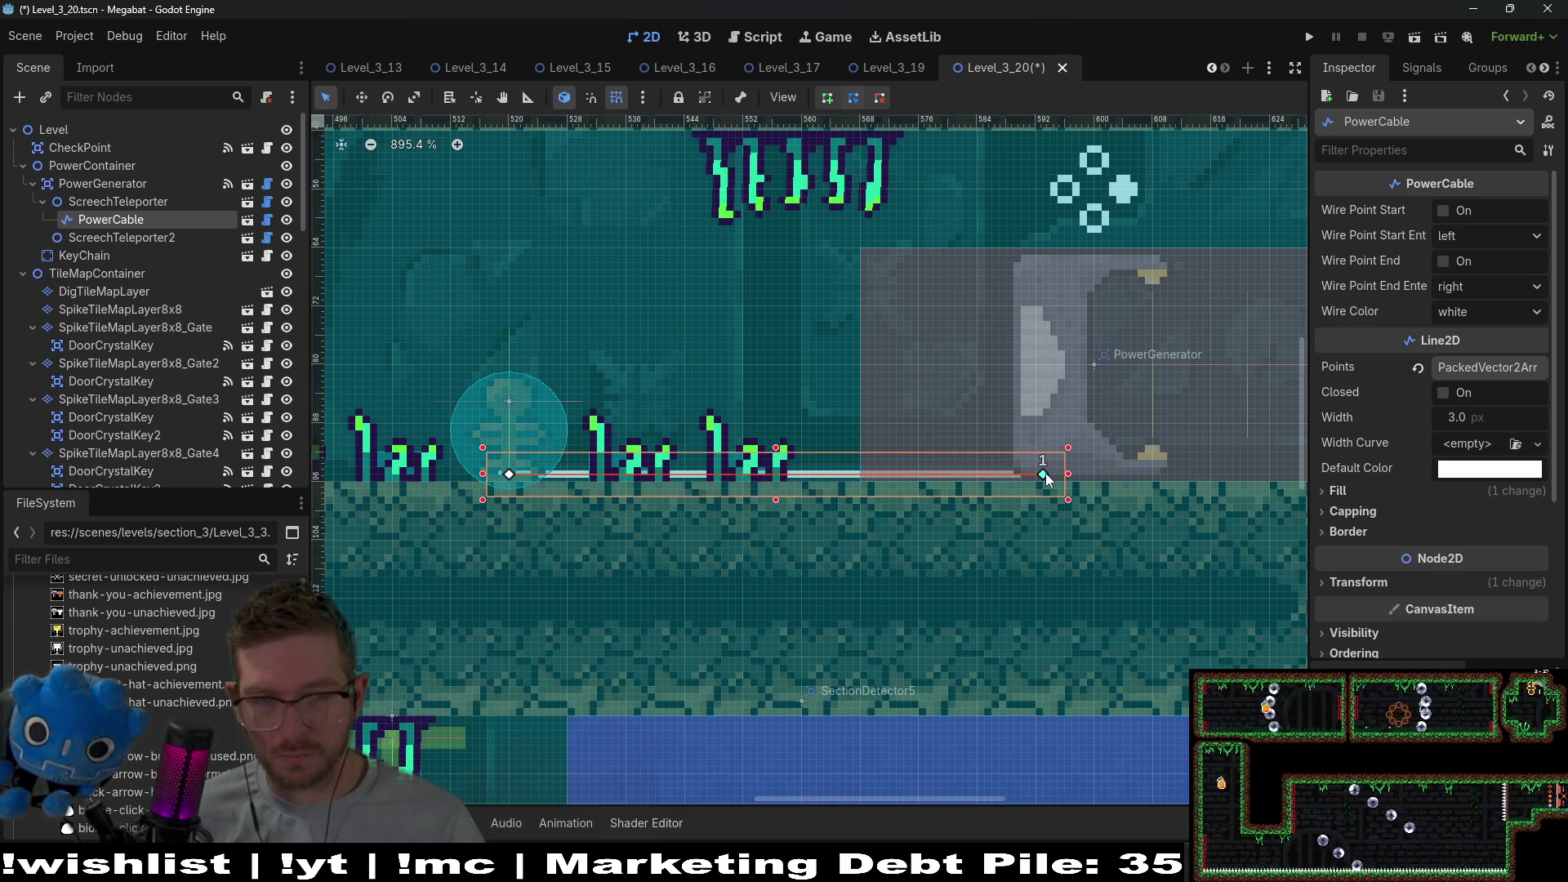
scroll(1043, 474, "down", 6)
left_click(140, 240)
Add a PowerCable under ScreechTeleporter2 and move it down onto the floor.
right_click(140, 242)
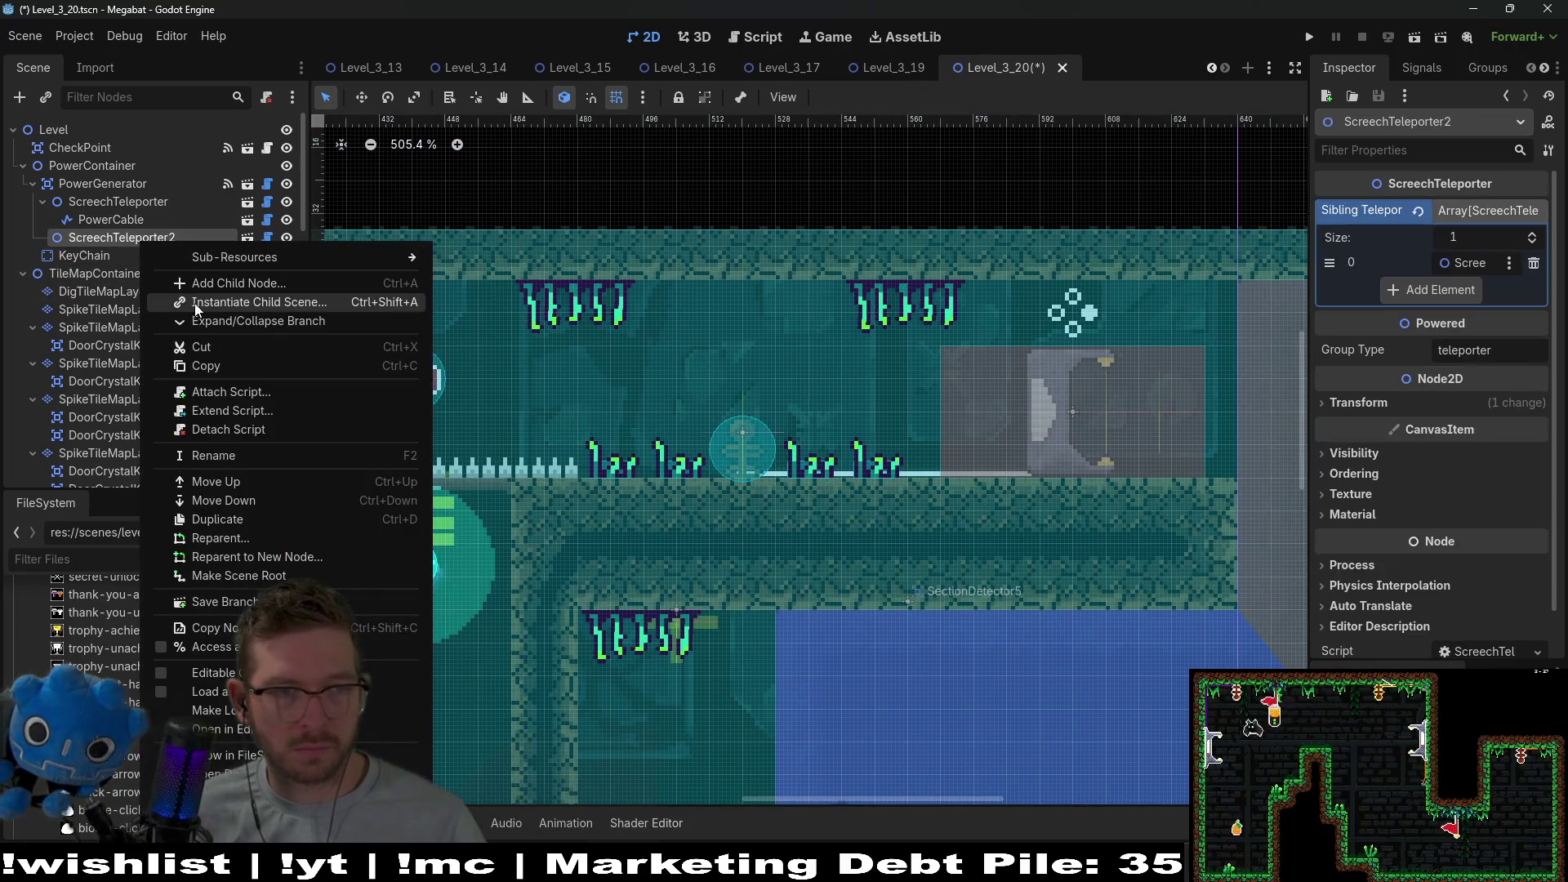
key("Escape")
key("ctrl+shift+a")
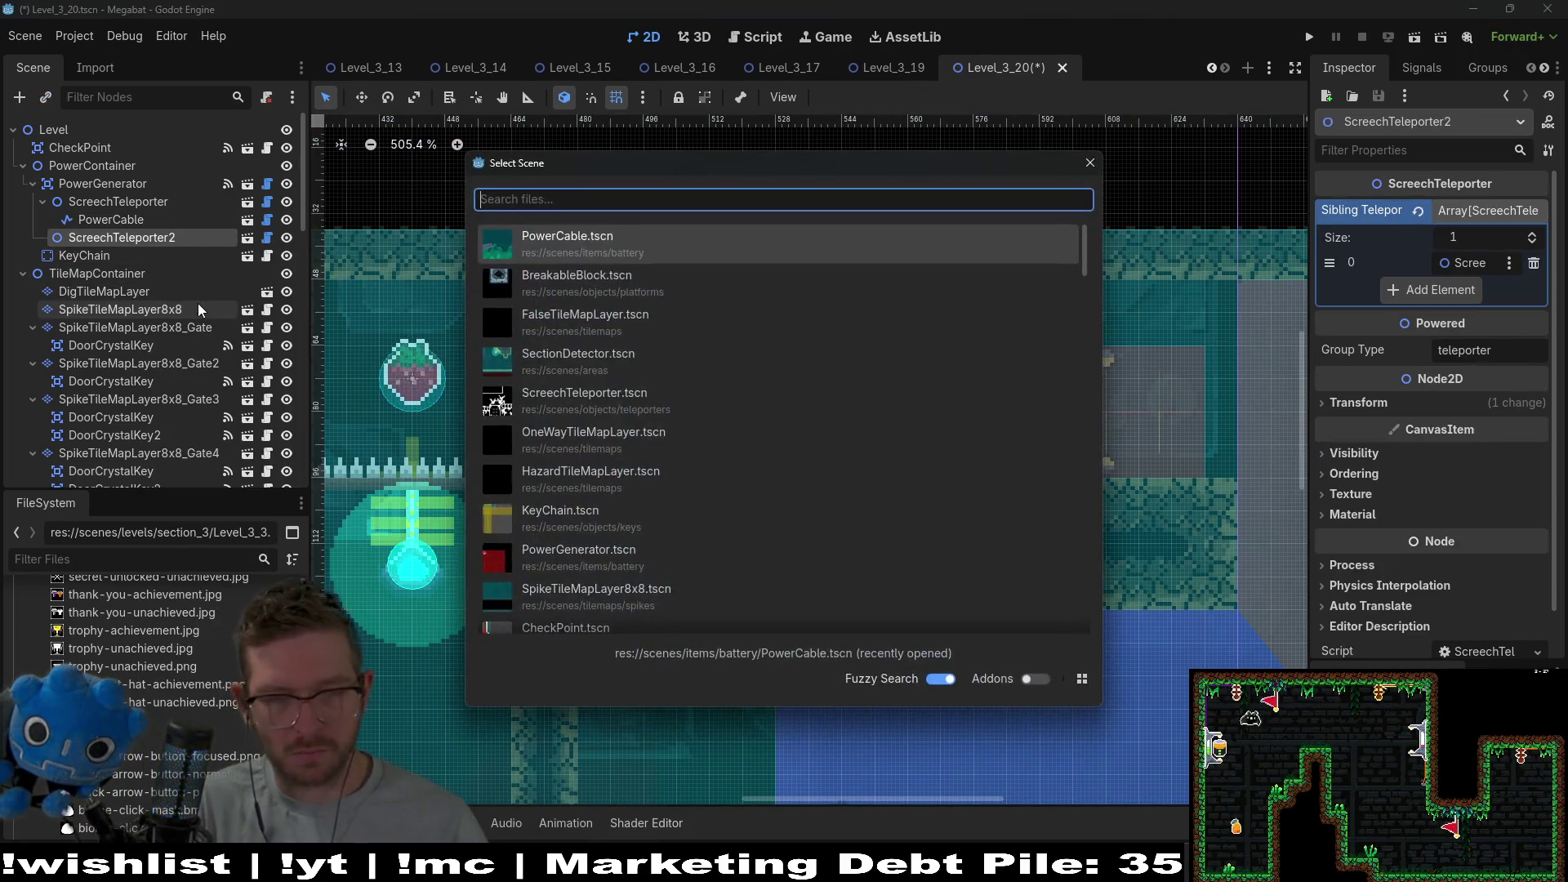
type("powercable")
key("Return")
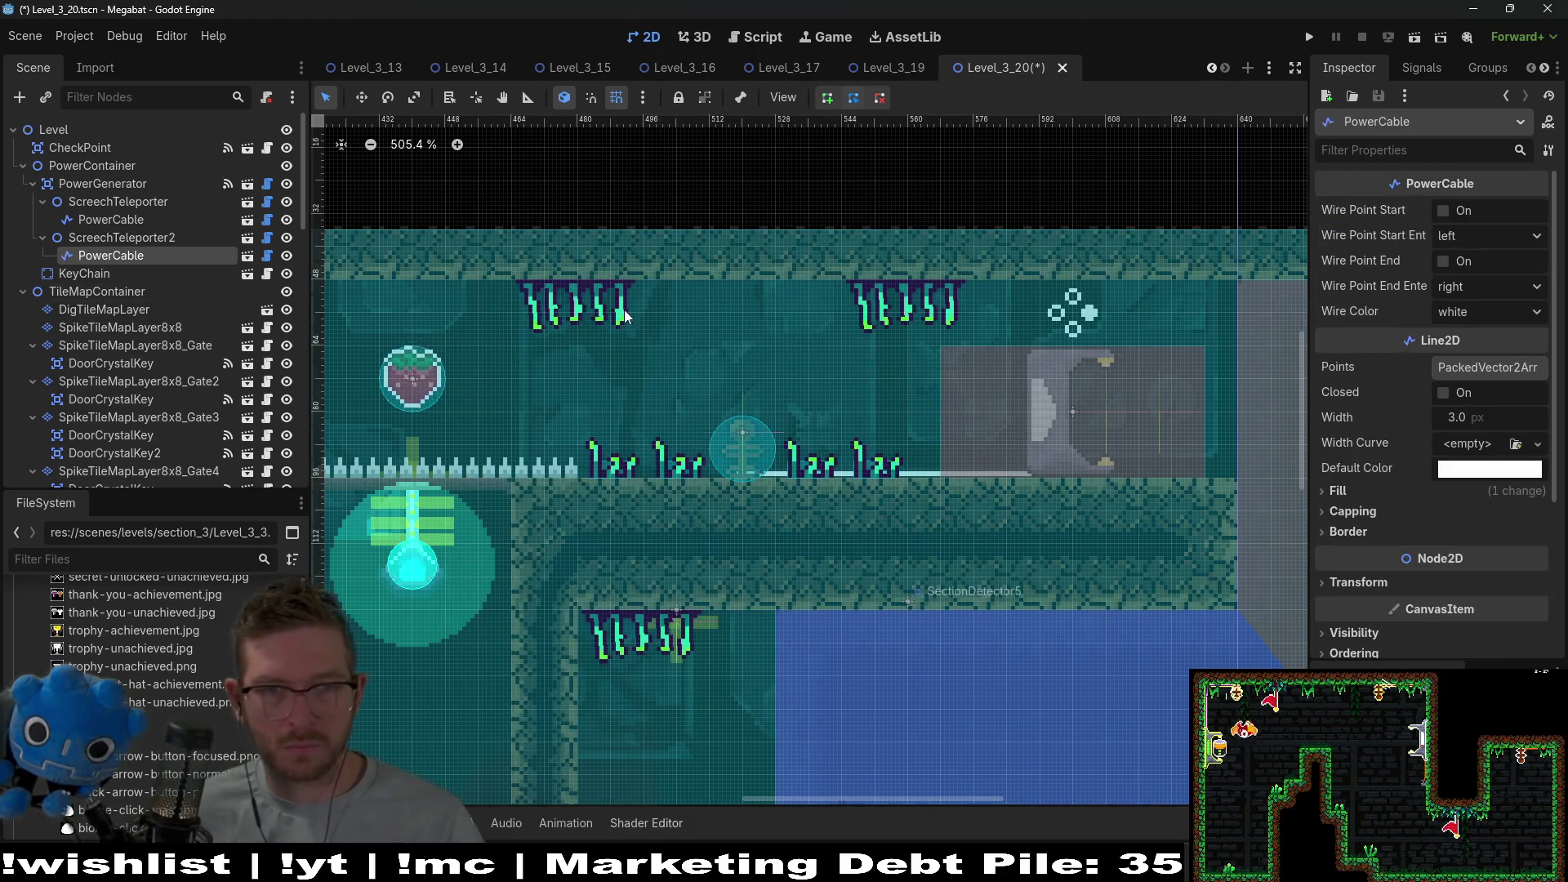
scroll(654, 445, "down", 5)
scroll(776, 392, "up", 7)
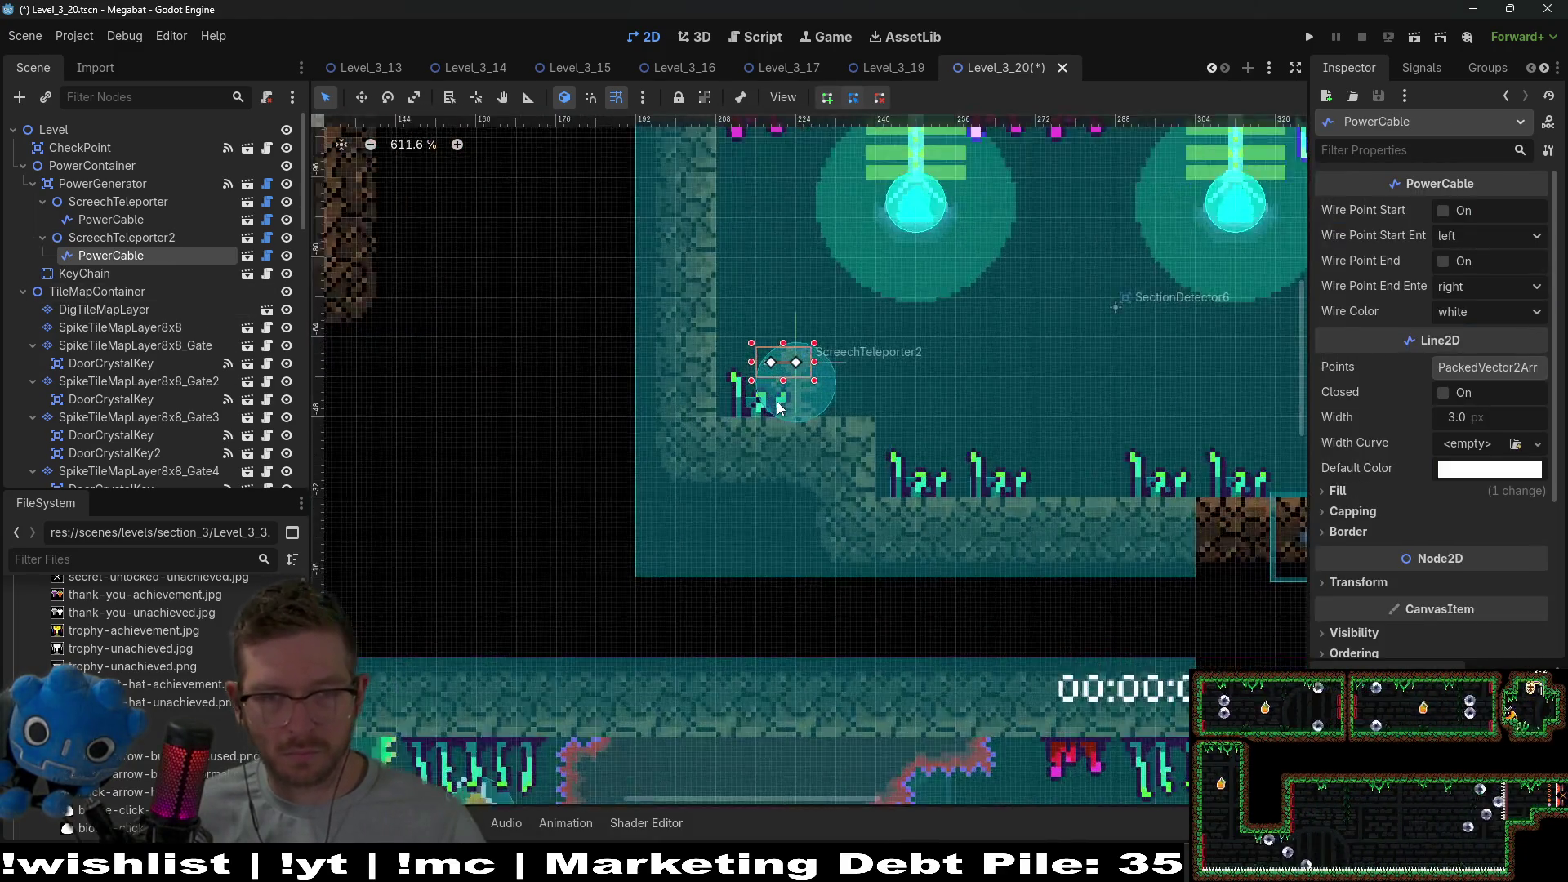
key("w")
left_click_drag(819, 314, 819, 432)
Turn on Wire Point Start, move the start point onto the wall, and add a bend point.
key("q")
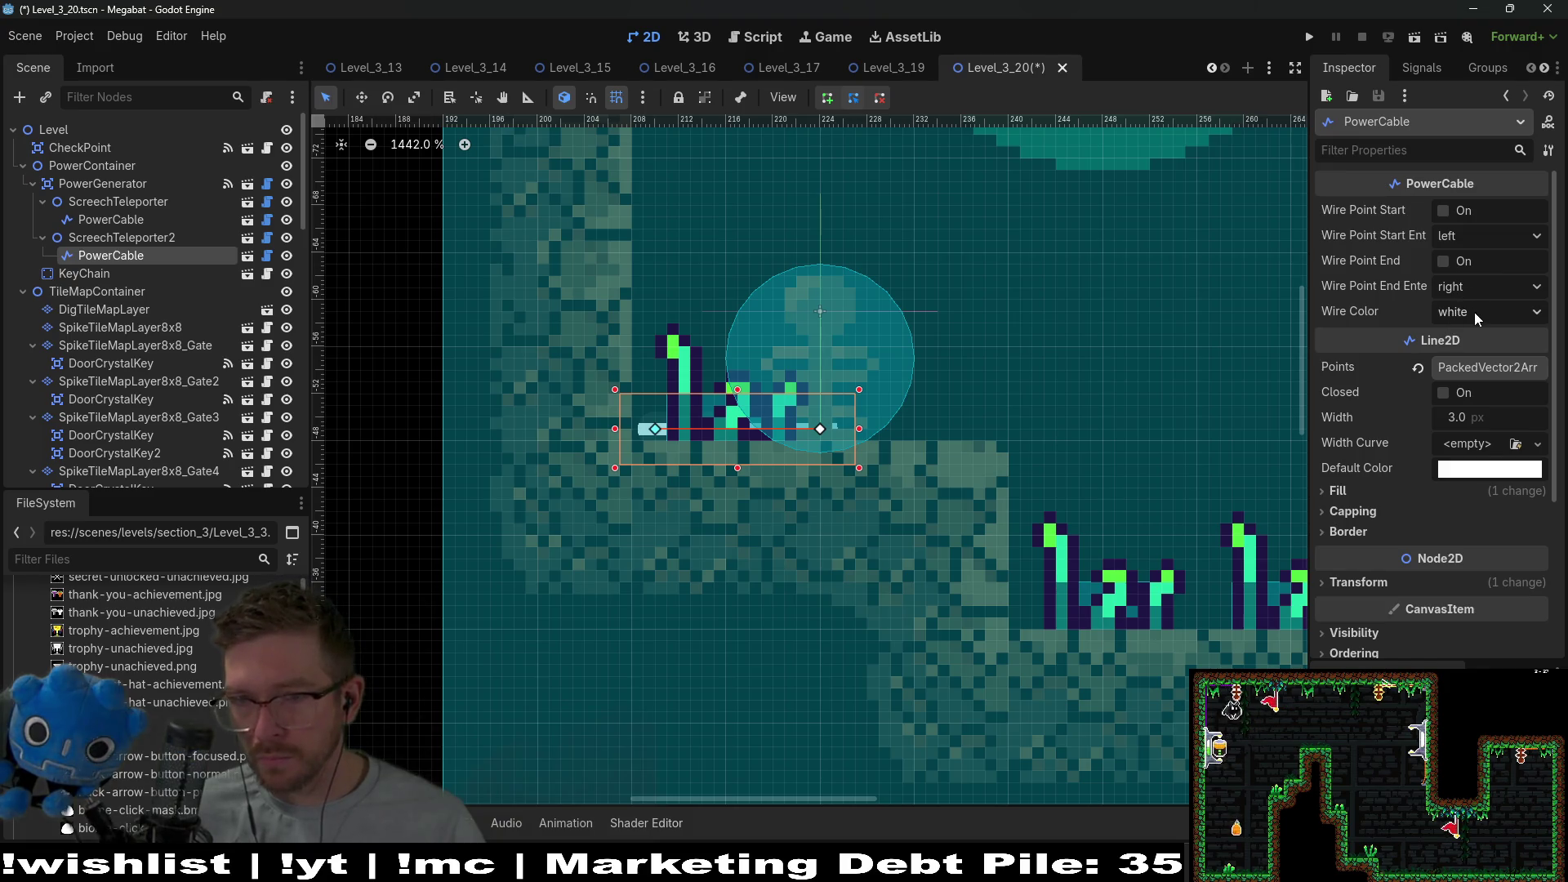
left_click(1473, 287)
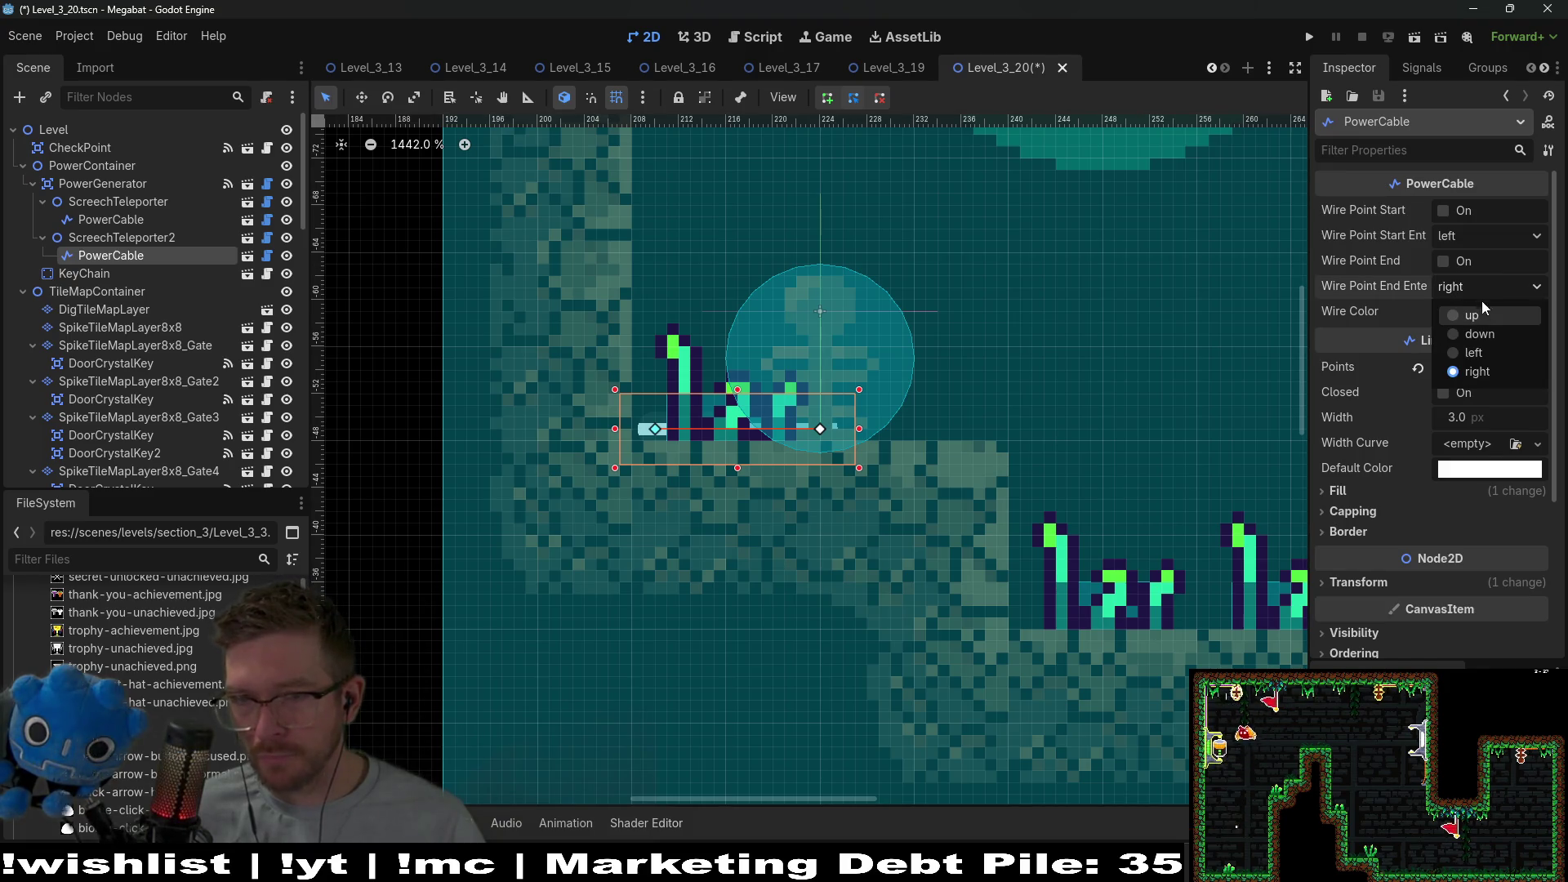
left_click(1482, 301)
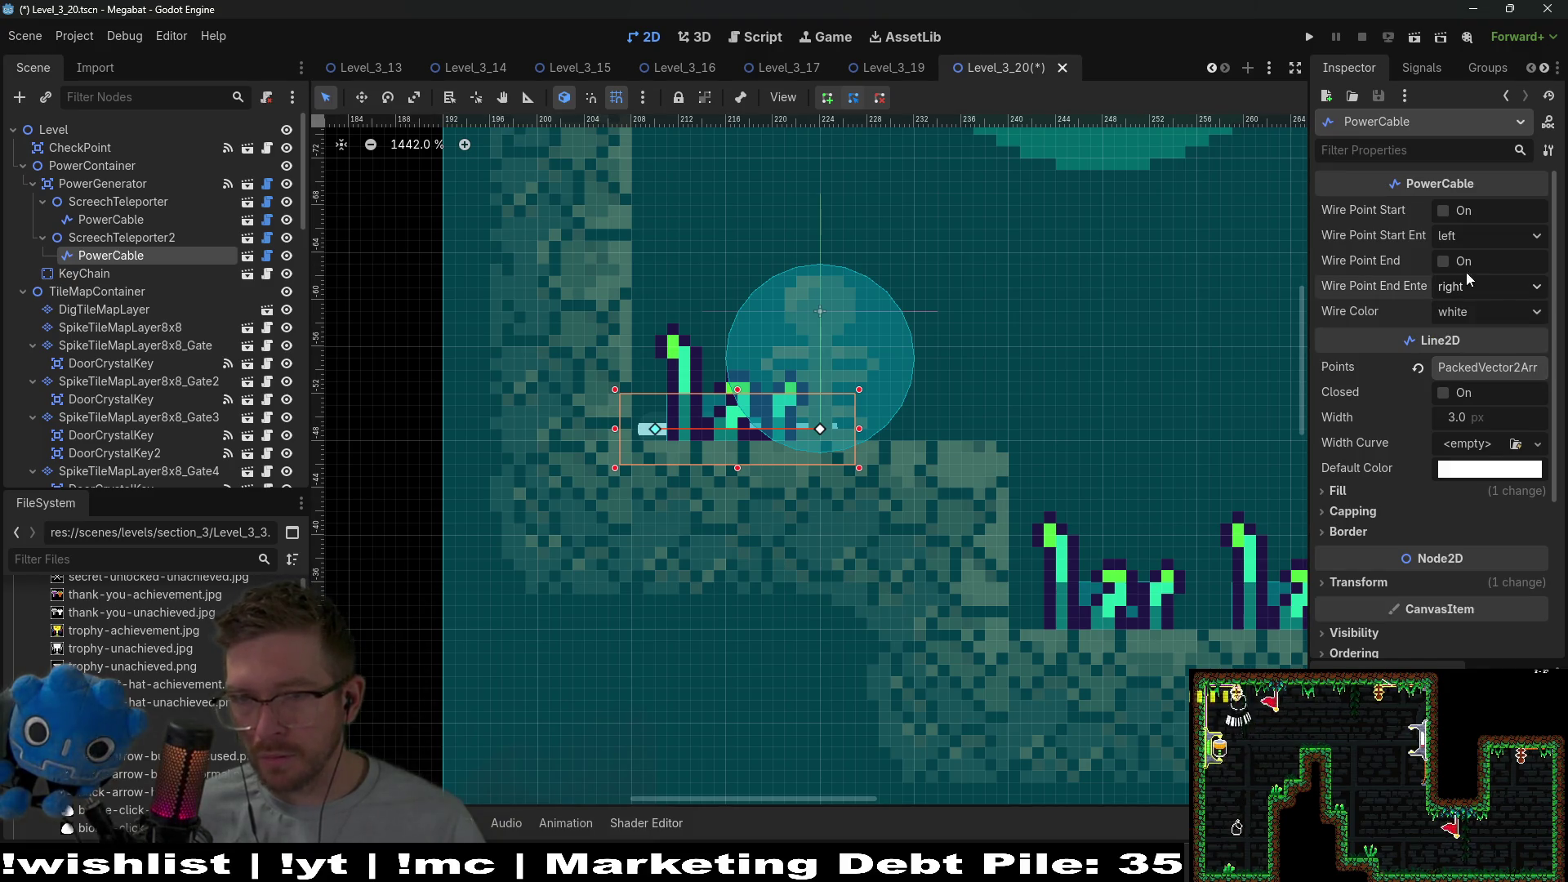
left_click(1443, 211)
scroll(675, 430, "up", 5)
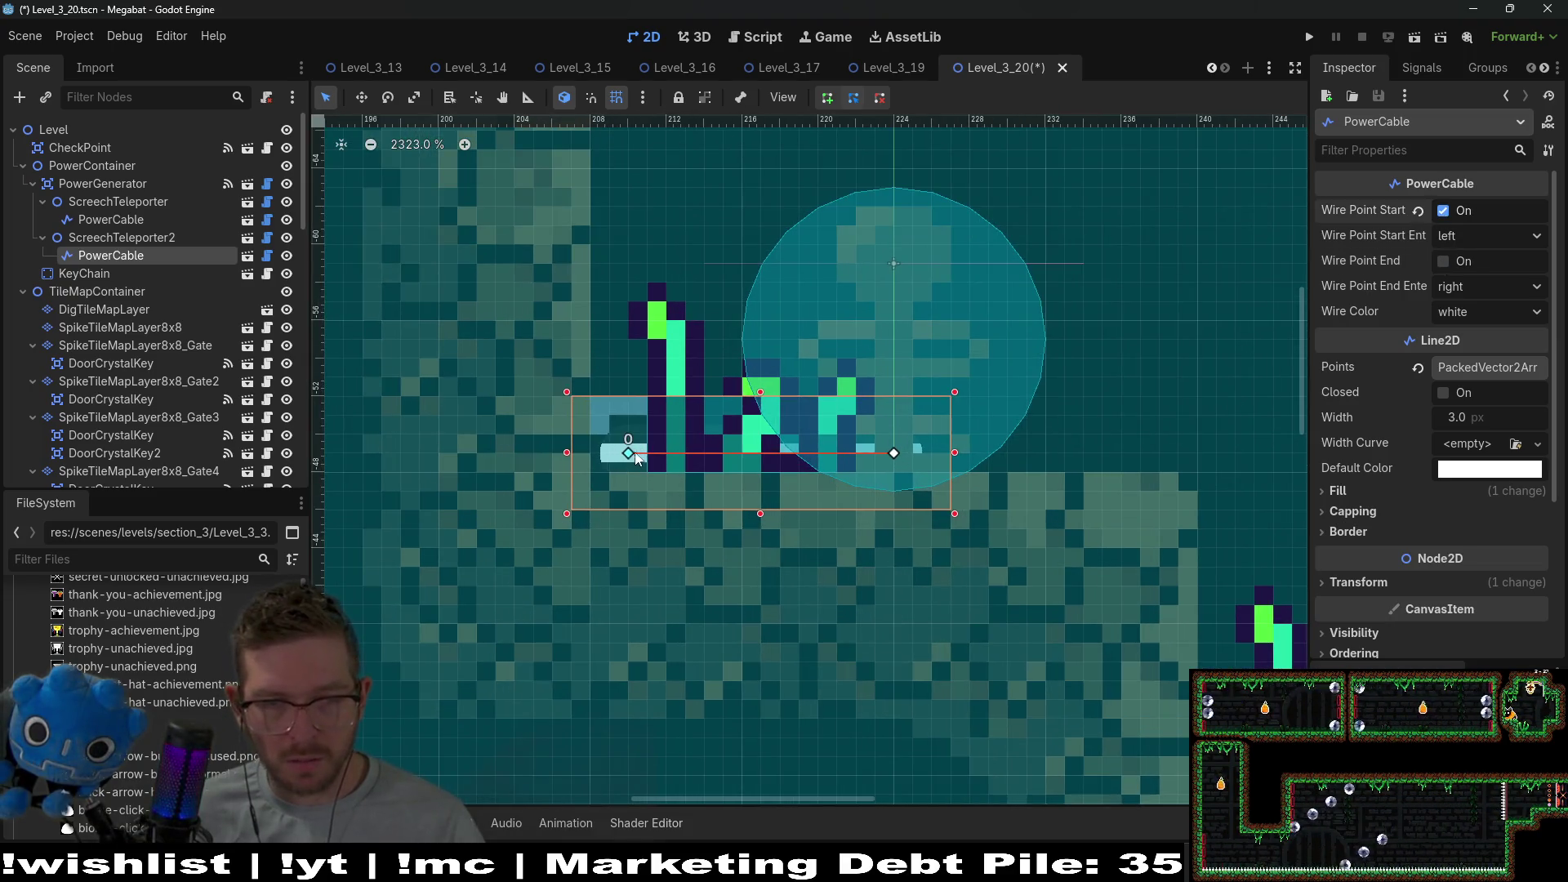
left_click_drag(636, 459, 666, 430)
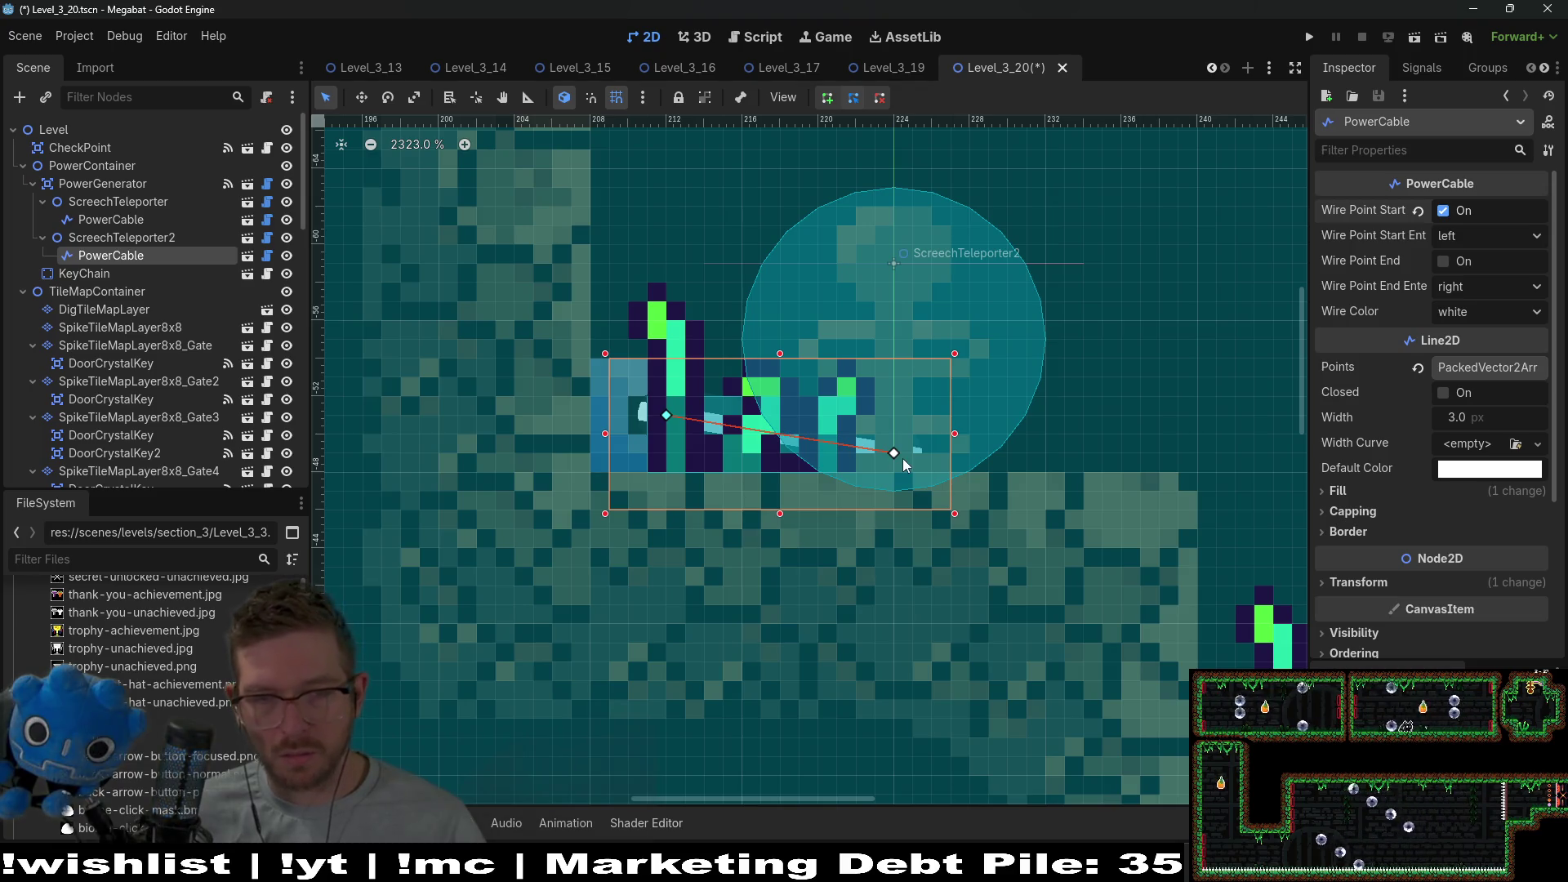
left_click_drag(828, 447, 734, 463)
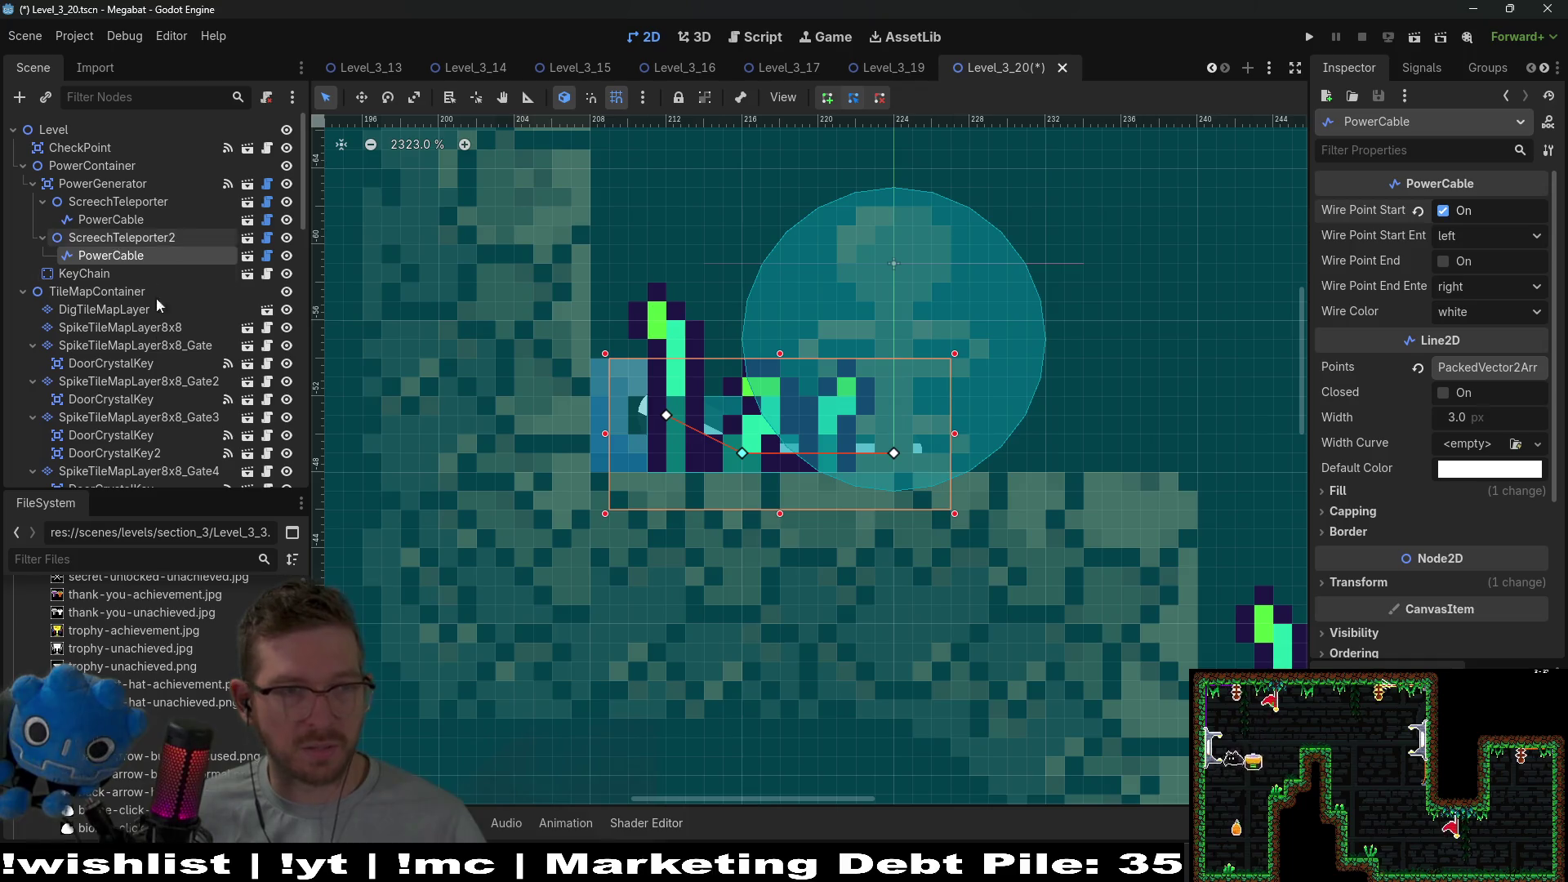
scroll(138, 325, "down", 8)
Select the environment tile layer and pick the DesertForegroundVineSmall tile.
left_click(141, 364)
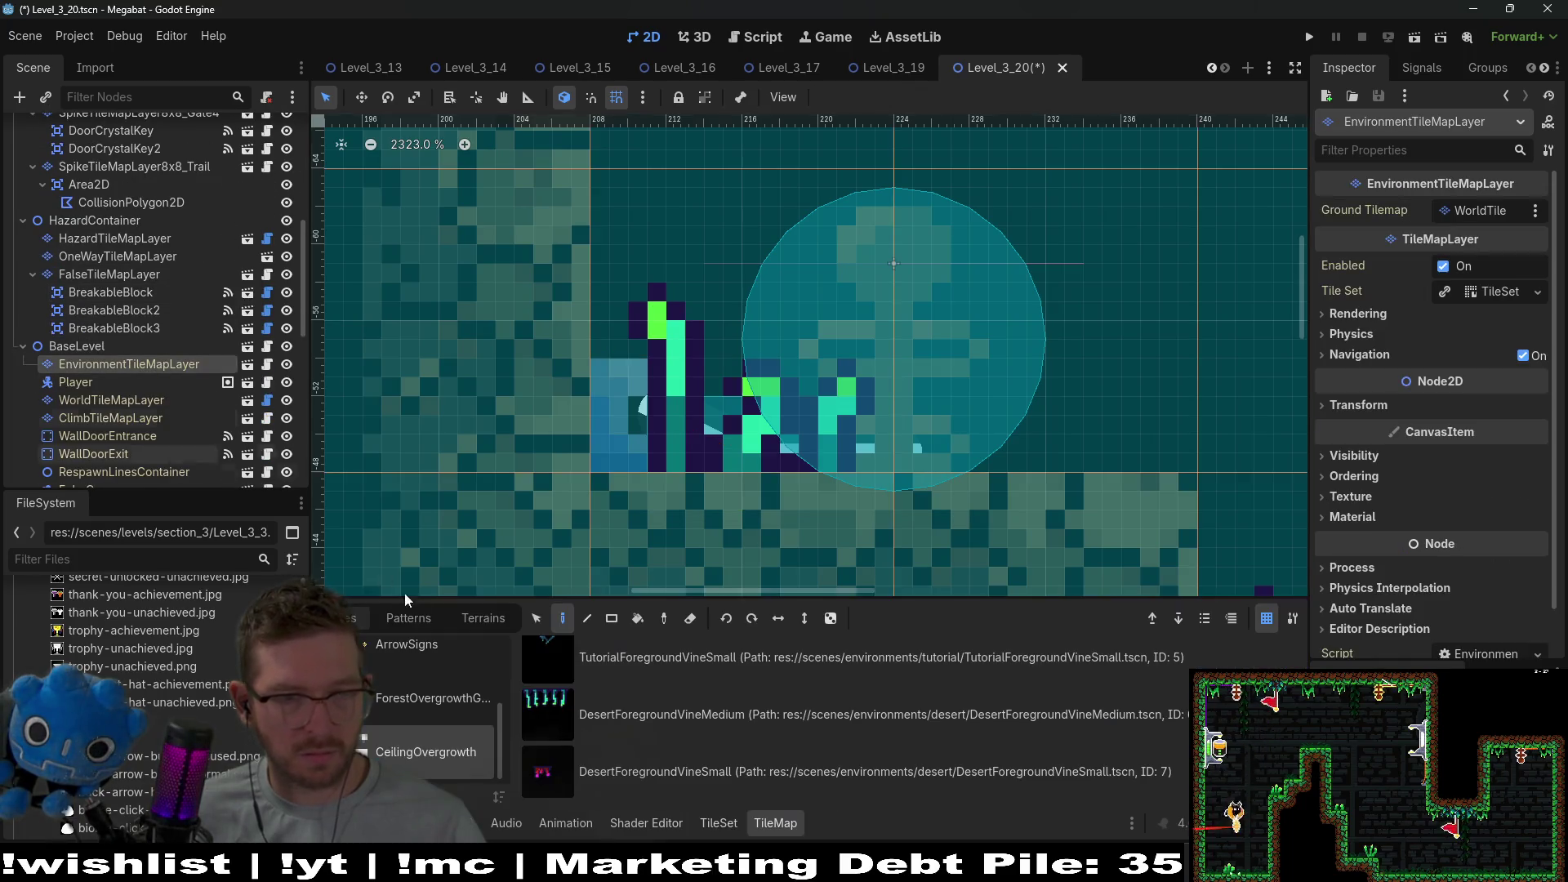
left_click(559, 767)
scroll(871, 468, "down", 2)
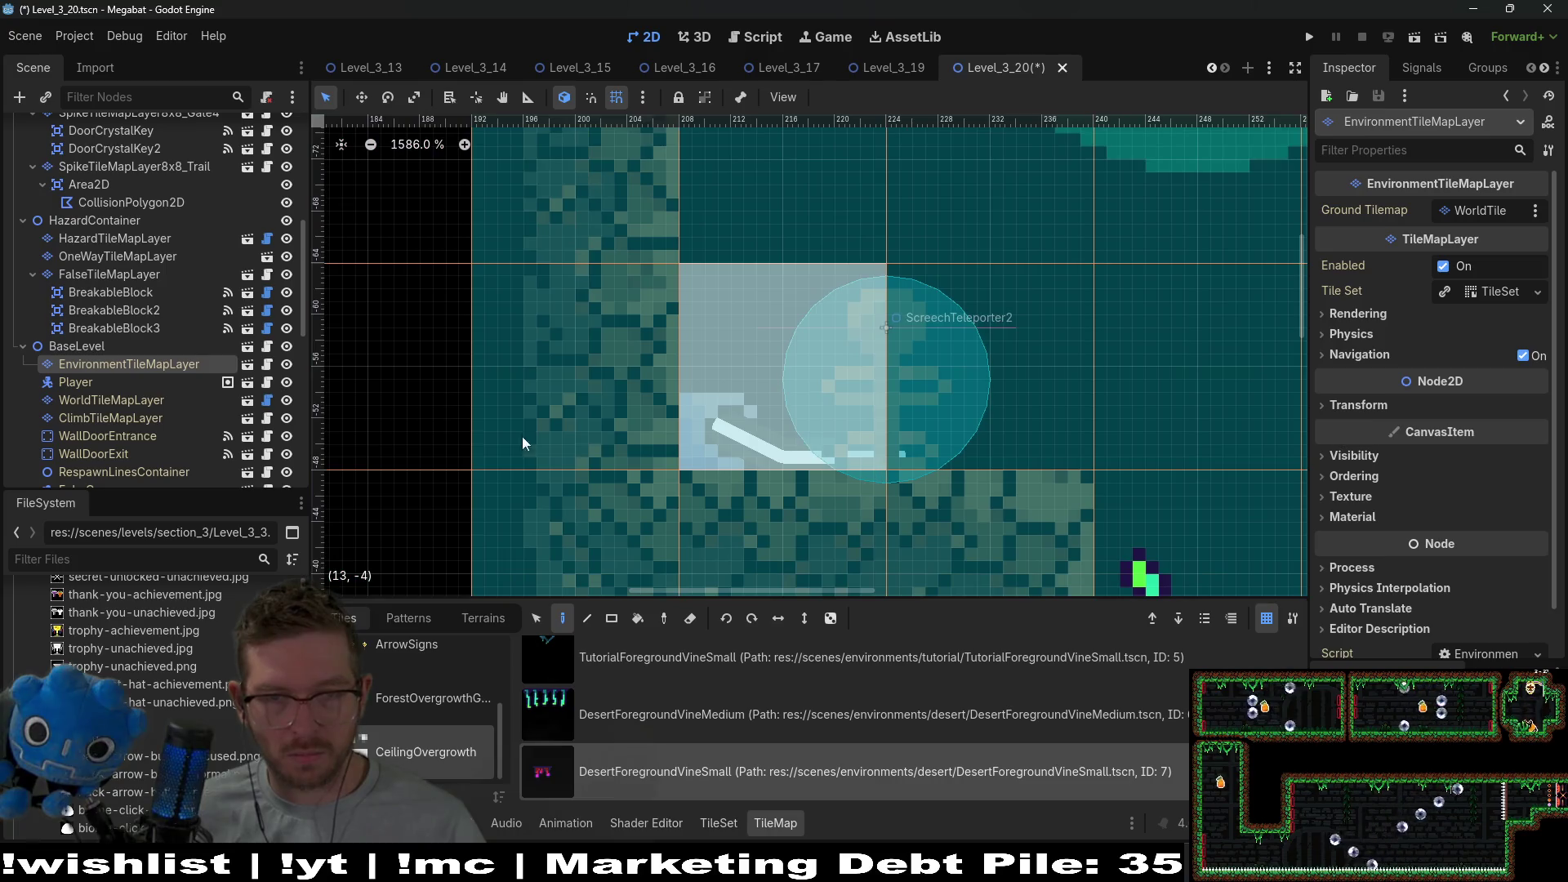
scroll(139, 282, "up", 8)
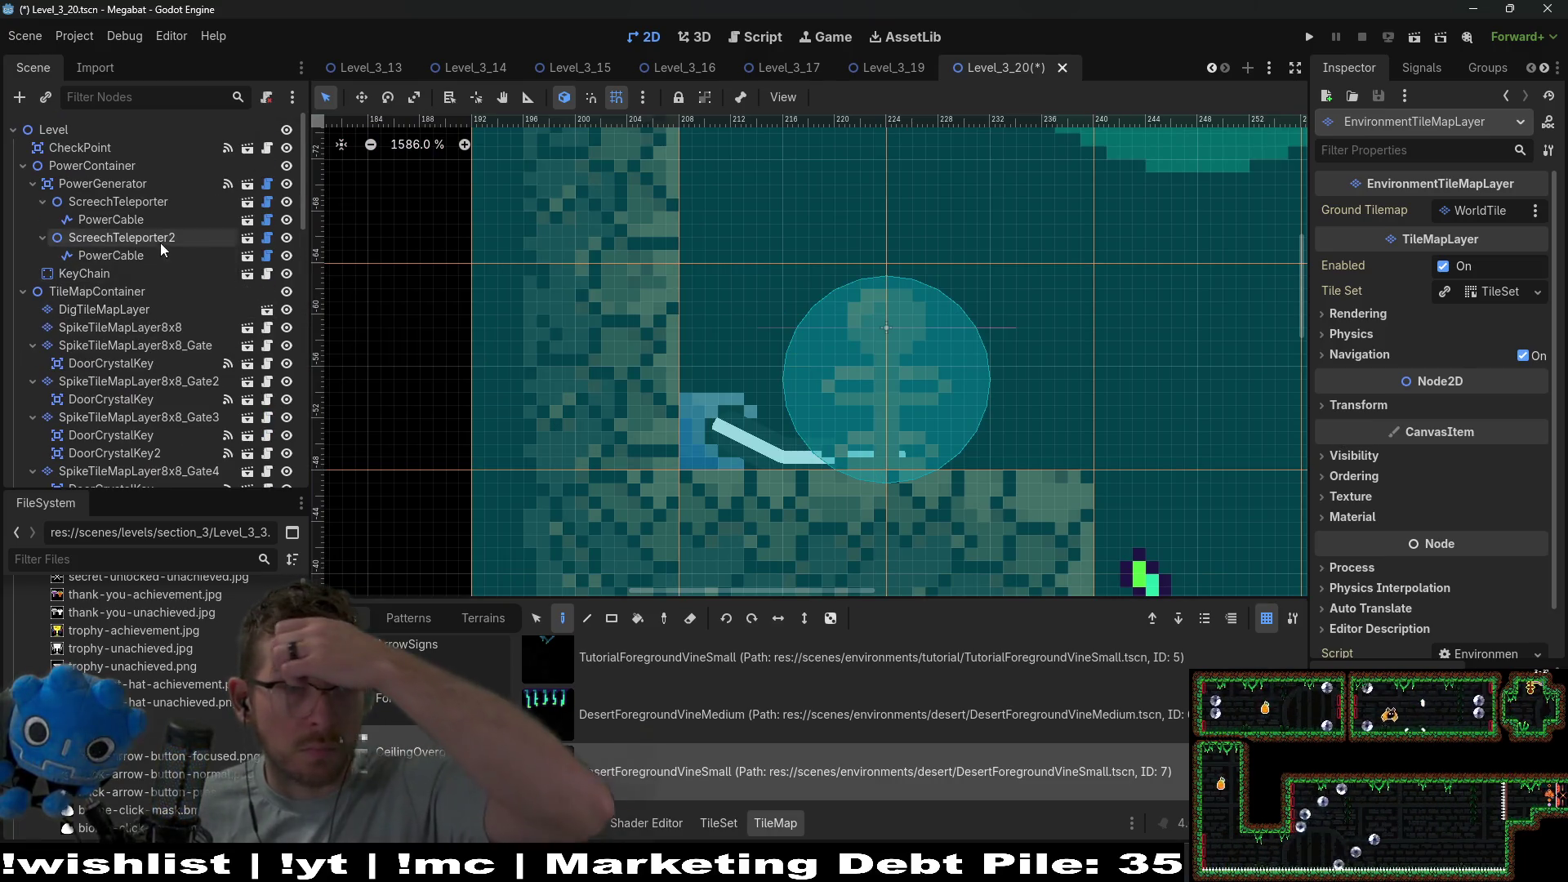
Set the second teleporter's PowerCable wire colour to red.
left_click(149, 256)
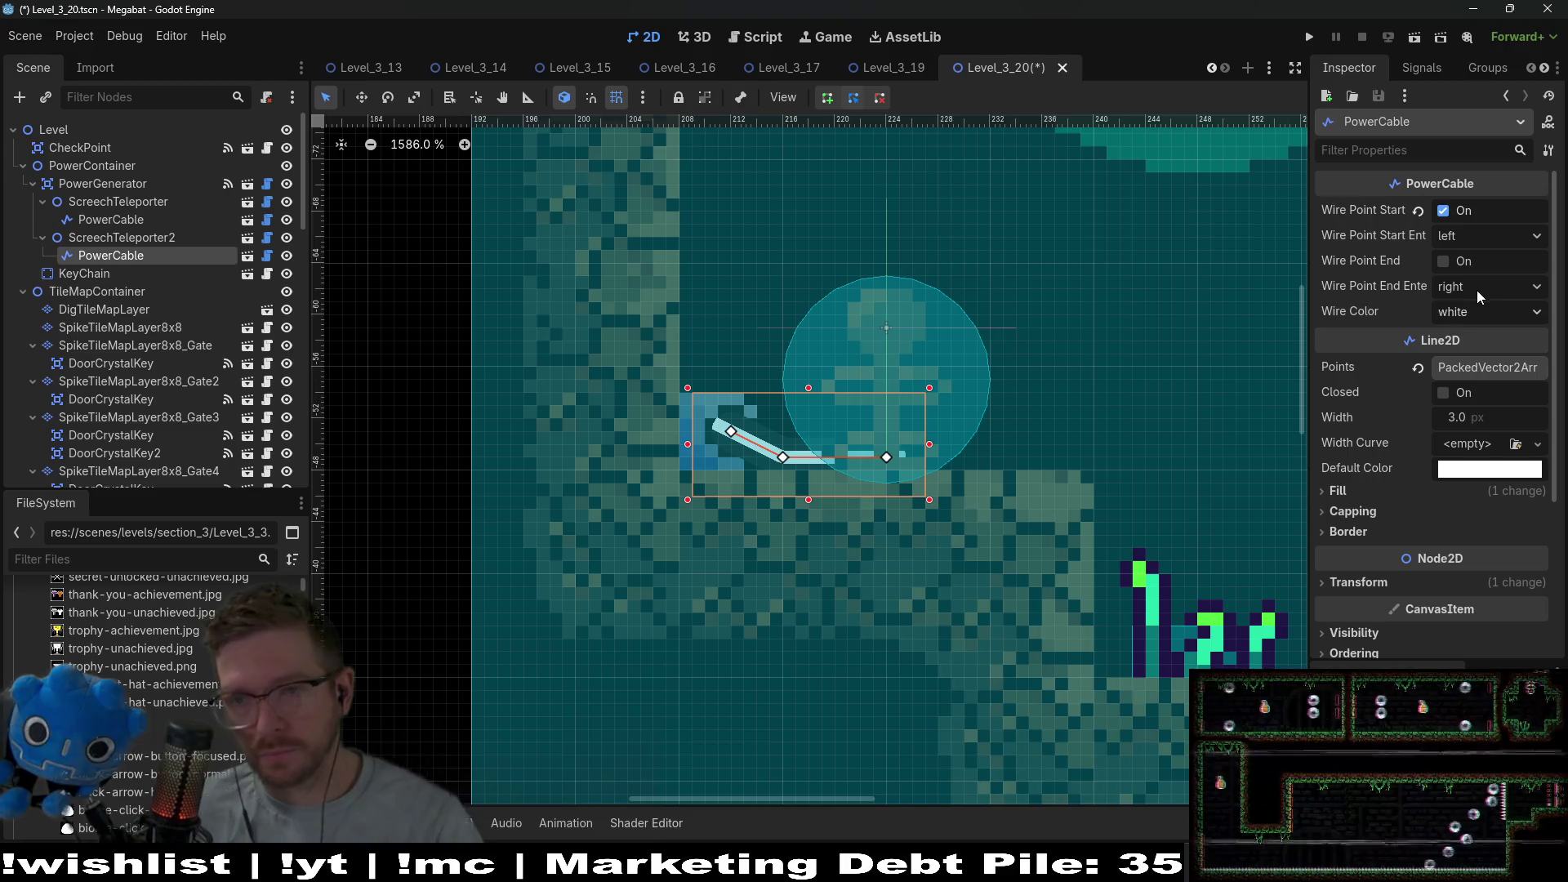
left_click(1464, 312)
left_click(1493, 369)
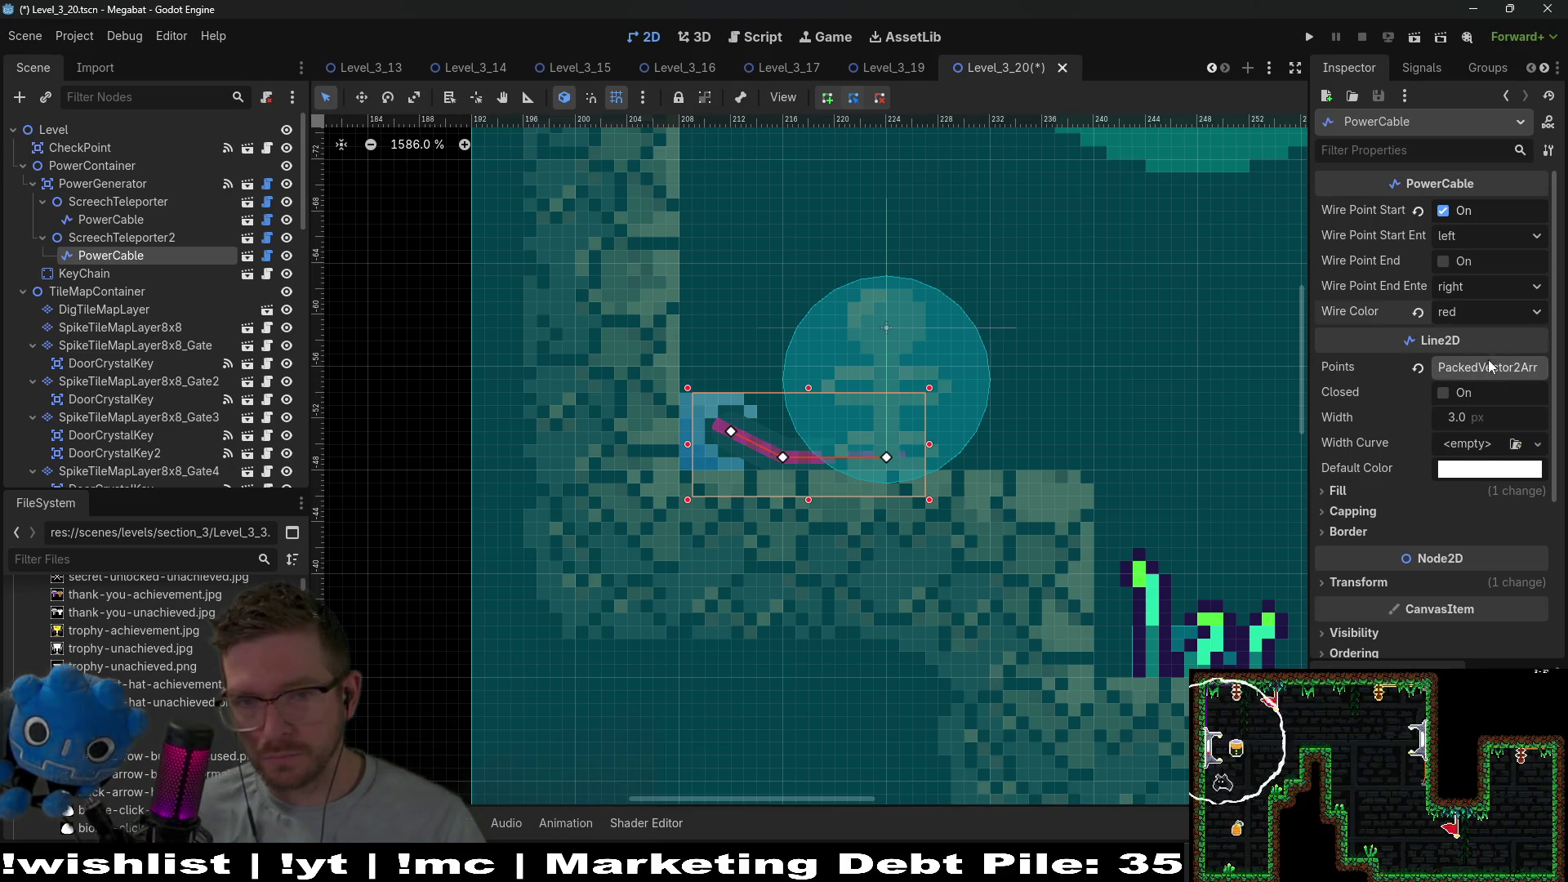
scroll(867, 369, "down", 10)
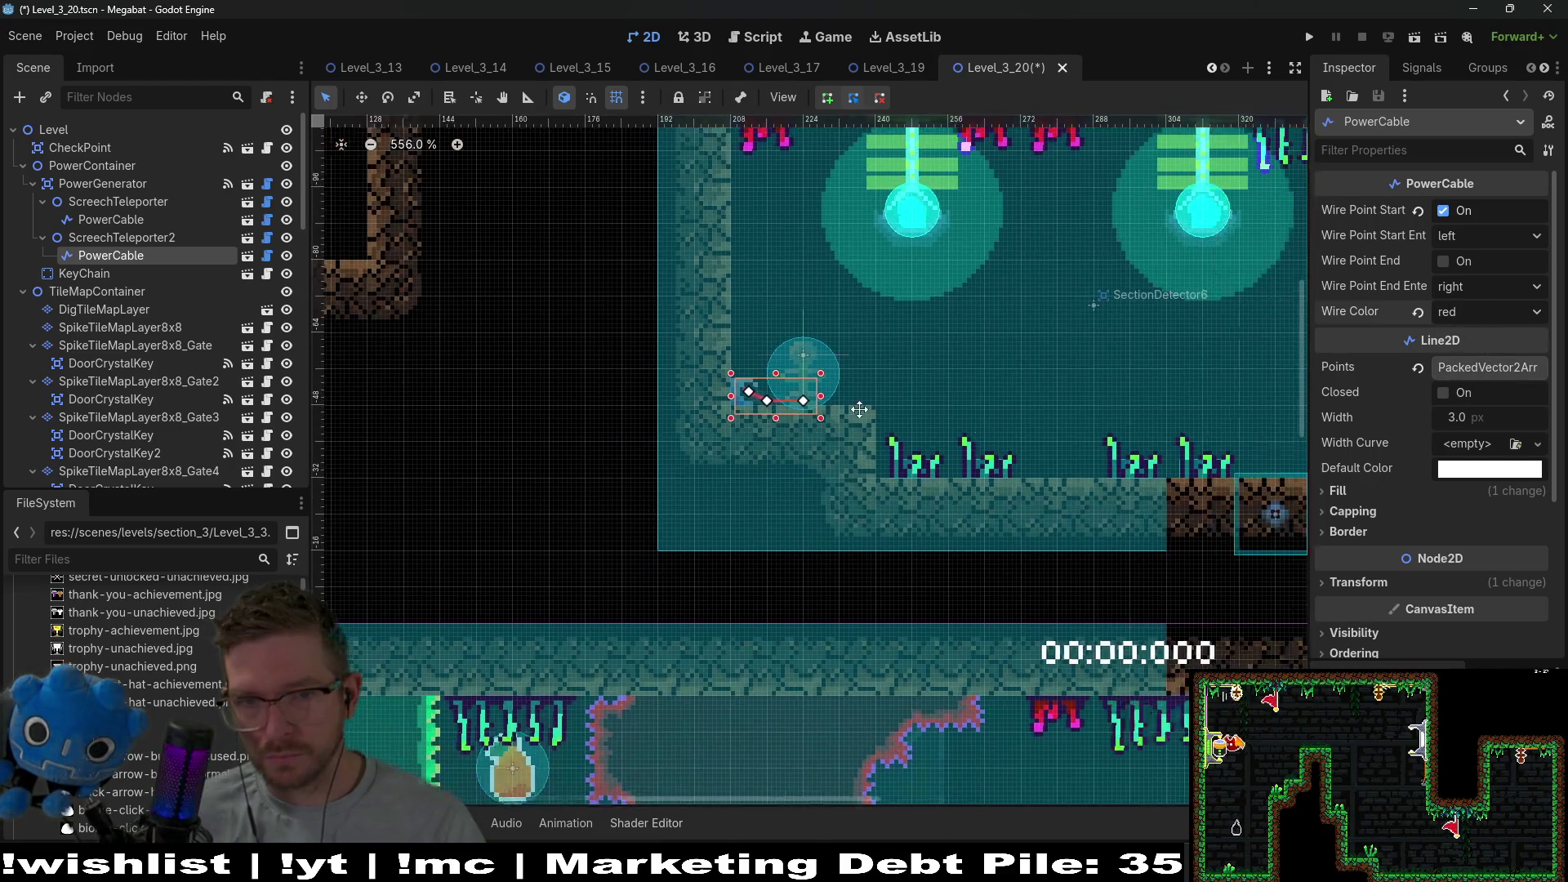
scroll(1051, 530, "down", 5)
scroll(1051, 530, "right", 5)
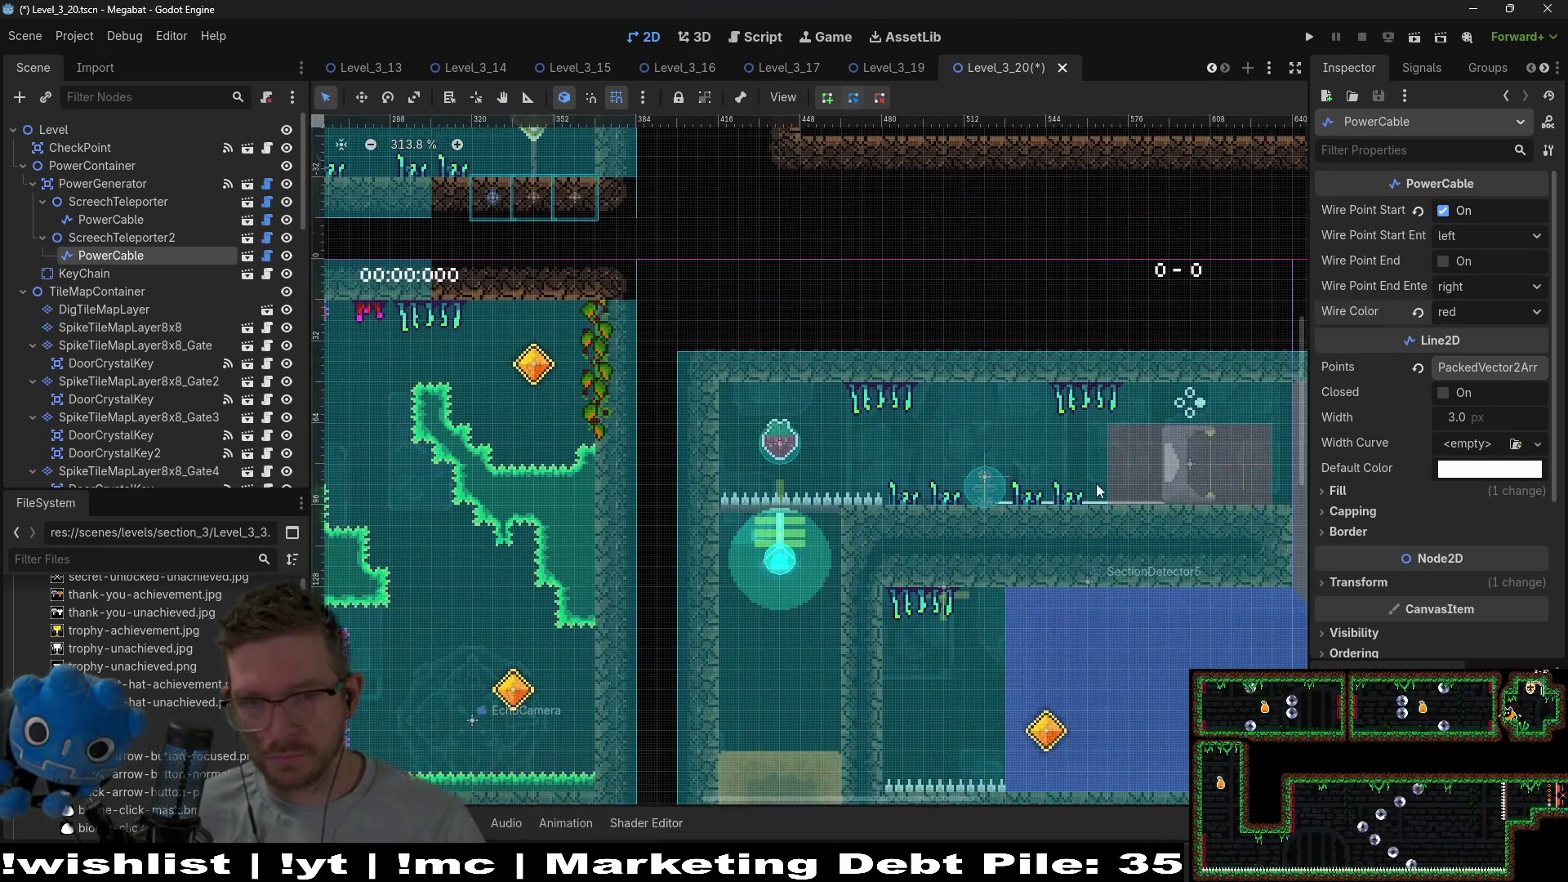
scroll(1075, 474, "up", 4)
Set the first teleporter's PowerCable wire colour to red as well.
left_click(115, 219)
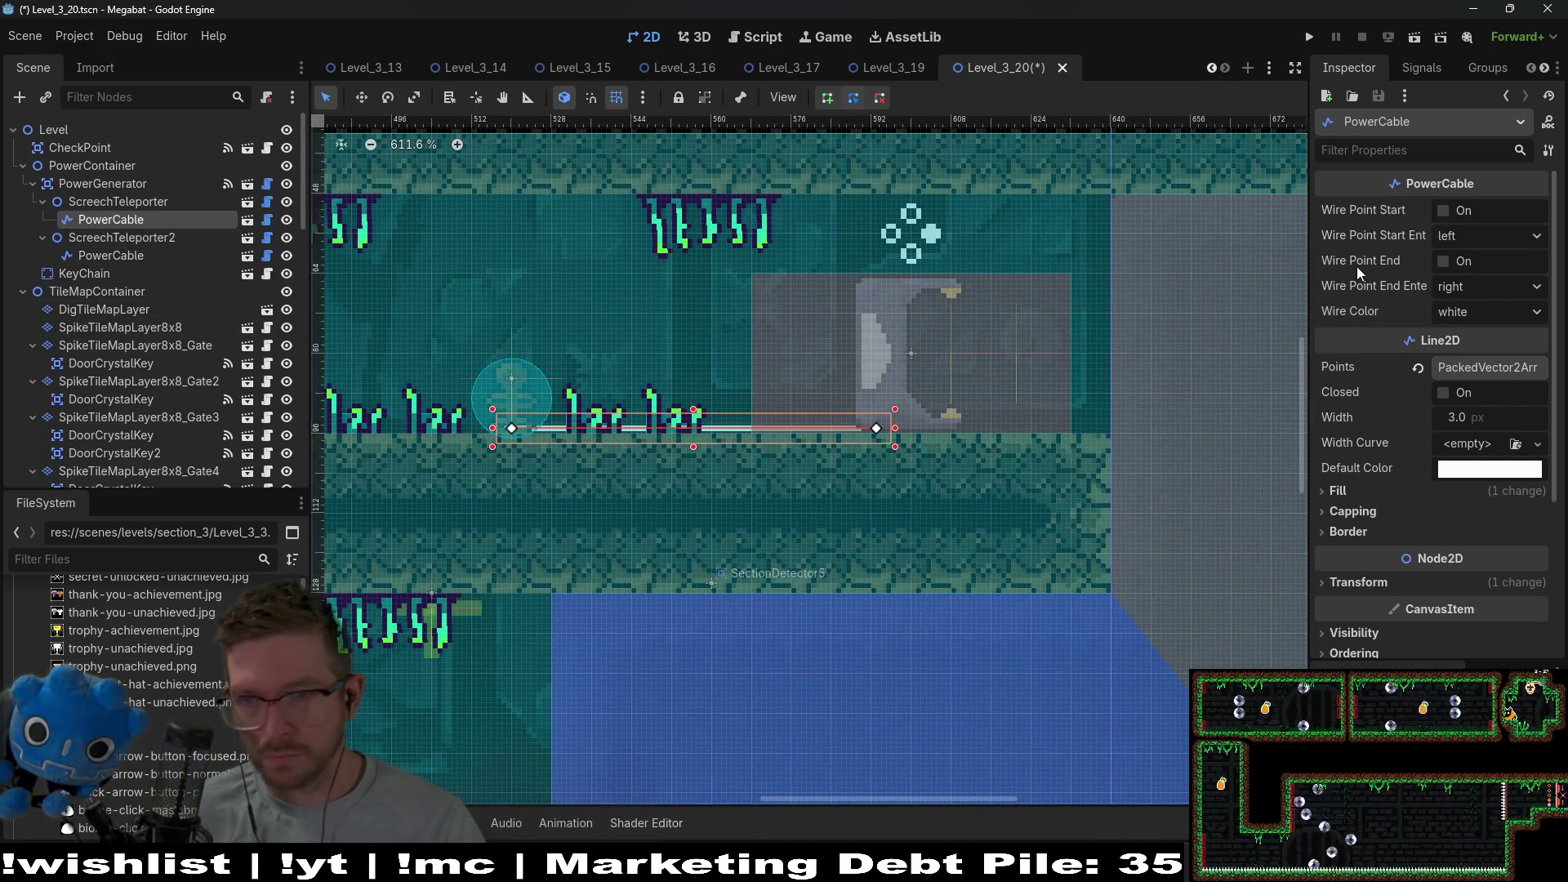
left_click(1473, 312)
left_click(1482, 359)
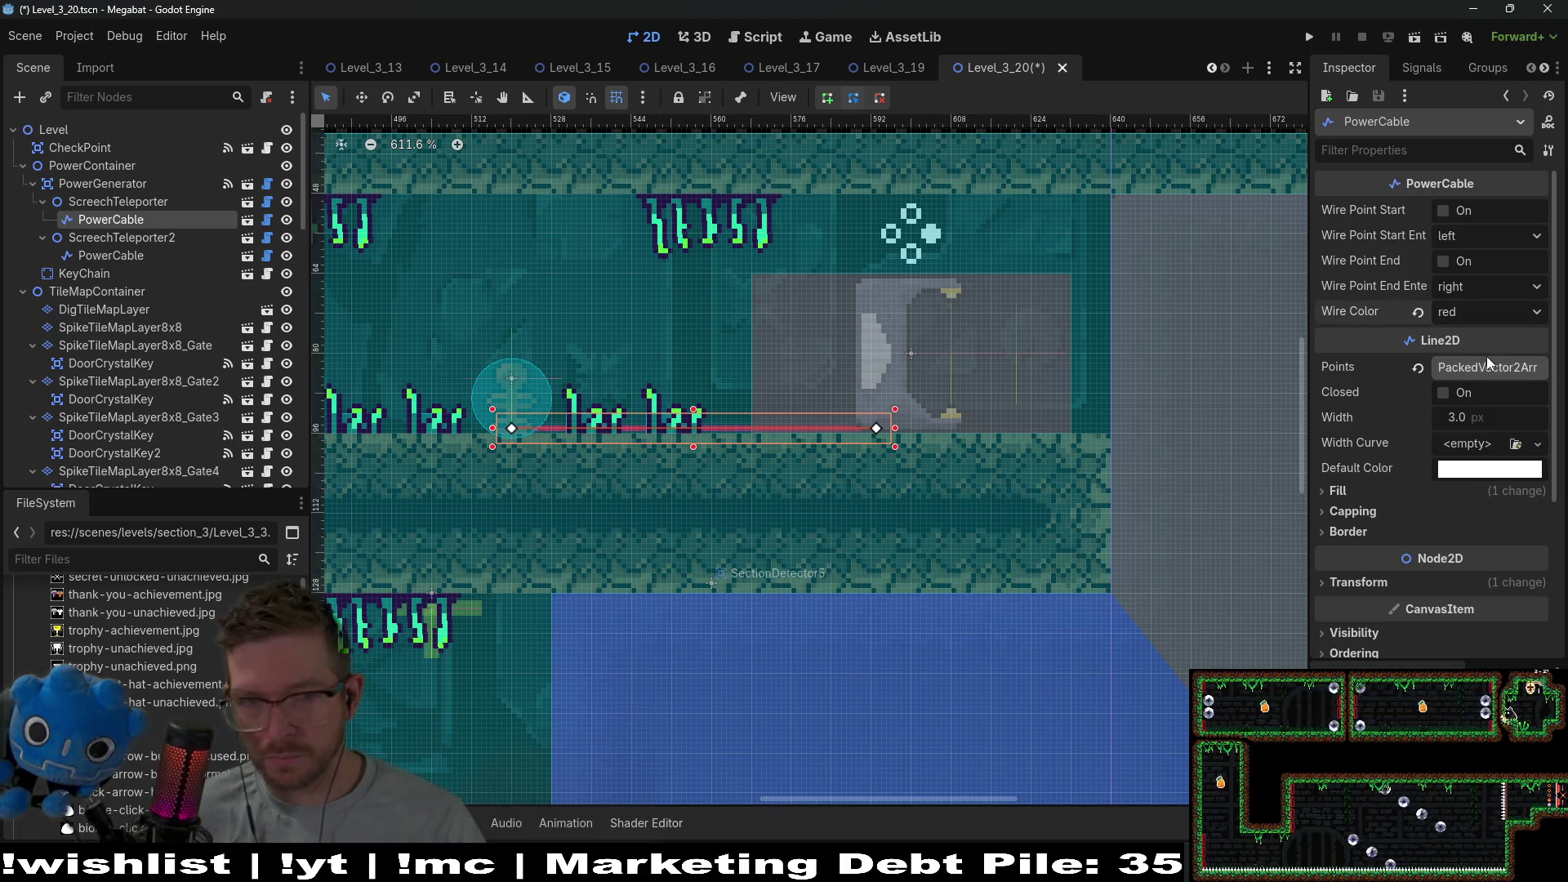
scroll(599, 369, "up", 3)
scroll(737, 384, "right", 5)
scroll(736, 384, "down", 1)
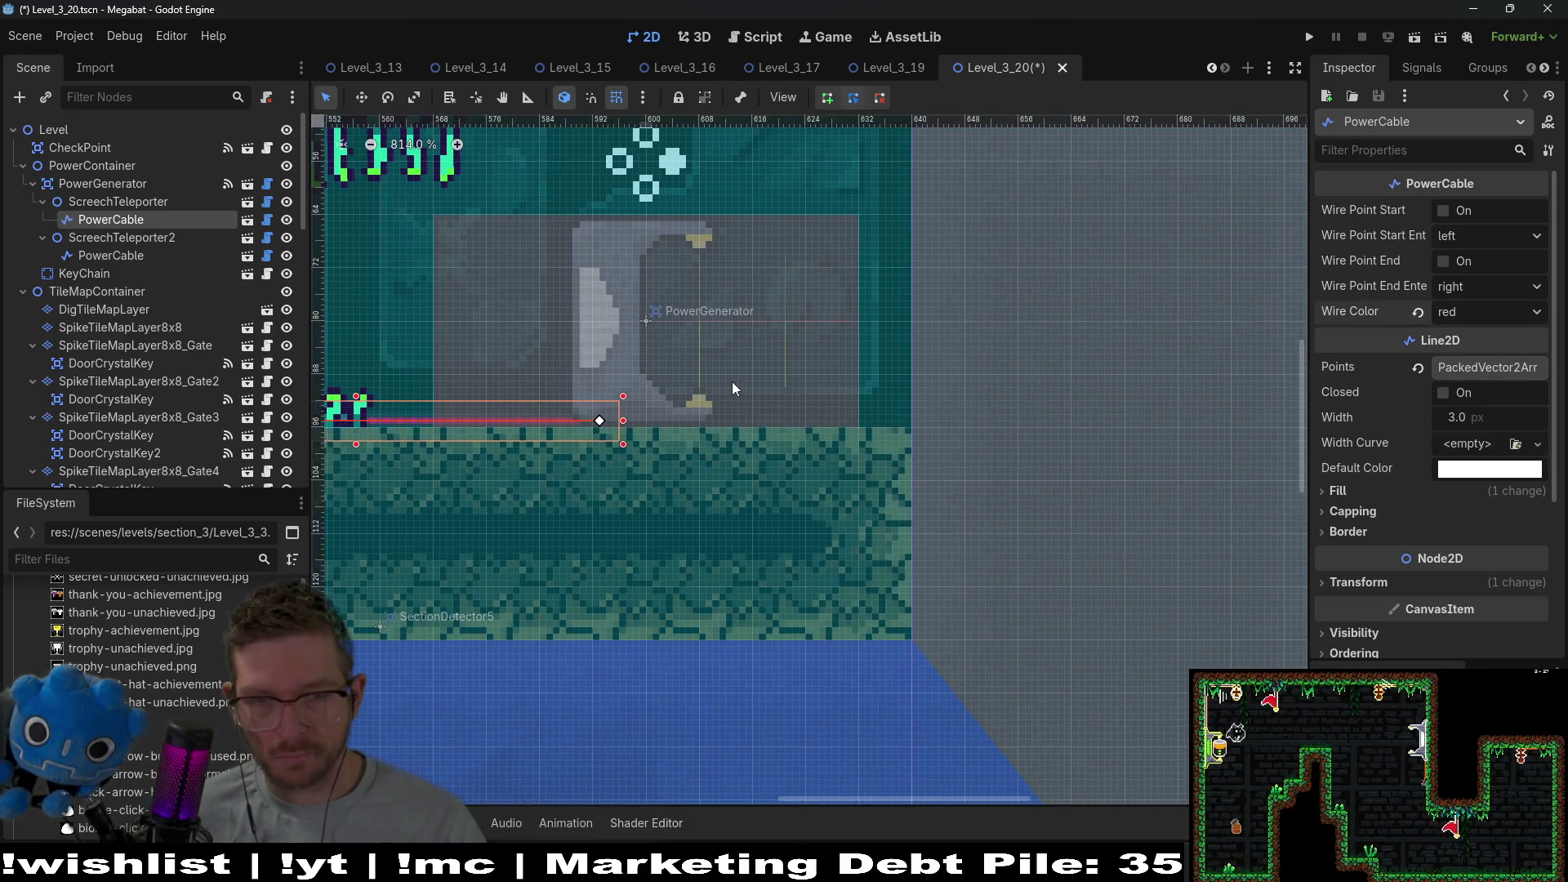
left_click(116, 256)
left_click(124, 238)
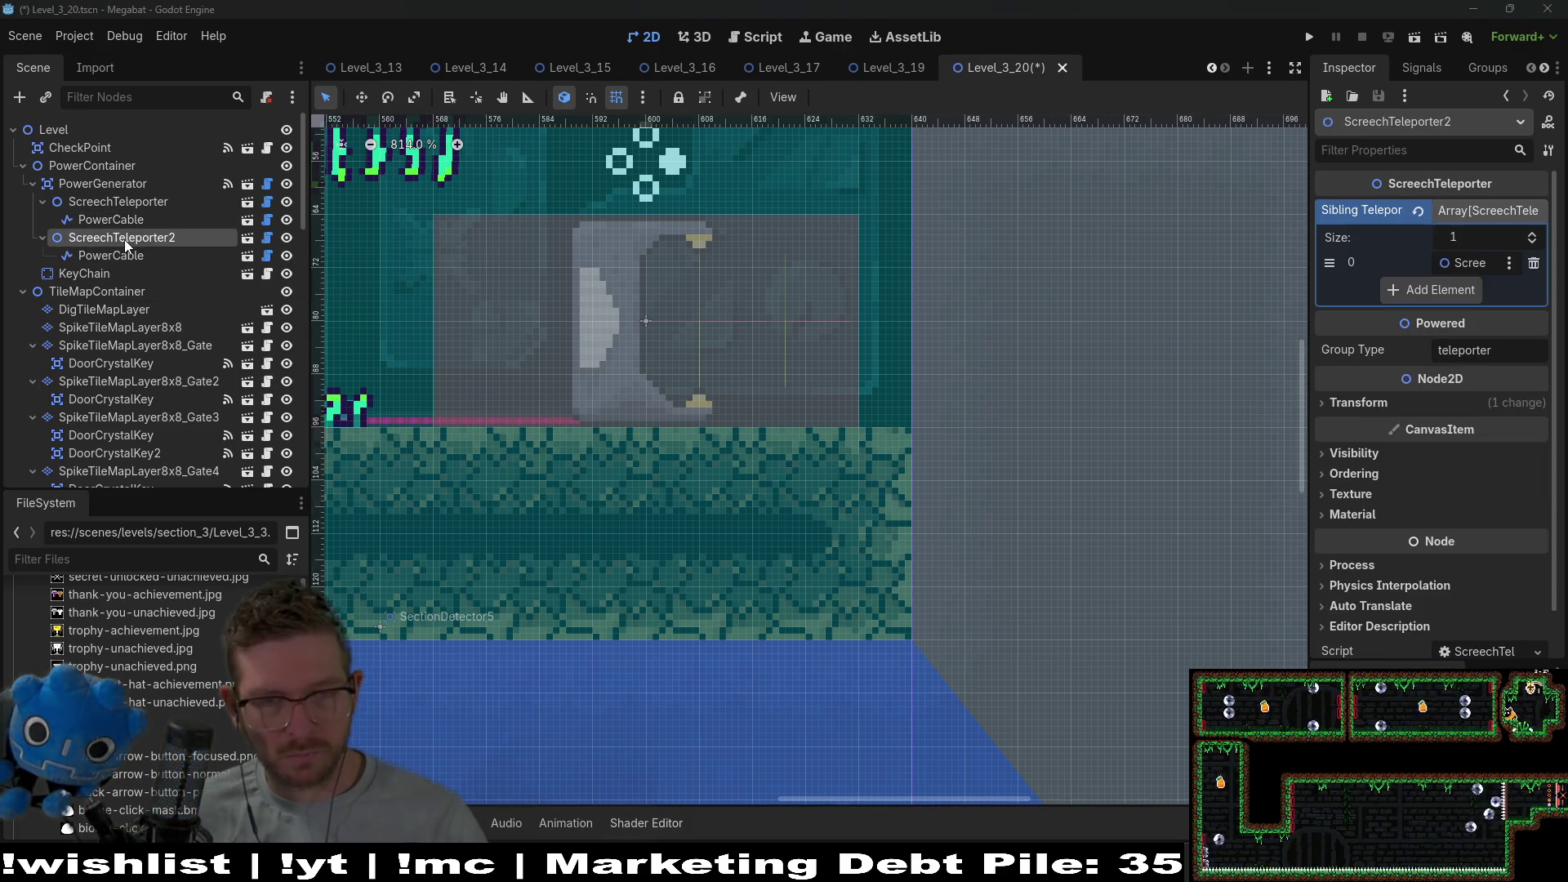
Add another PowerCable under ScreechTeleporter2 and place it at the PowerGenerator's bottom.
key("ctrl+shift+a")
type("powercable")
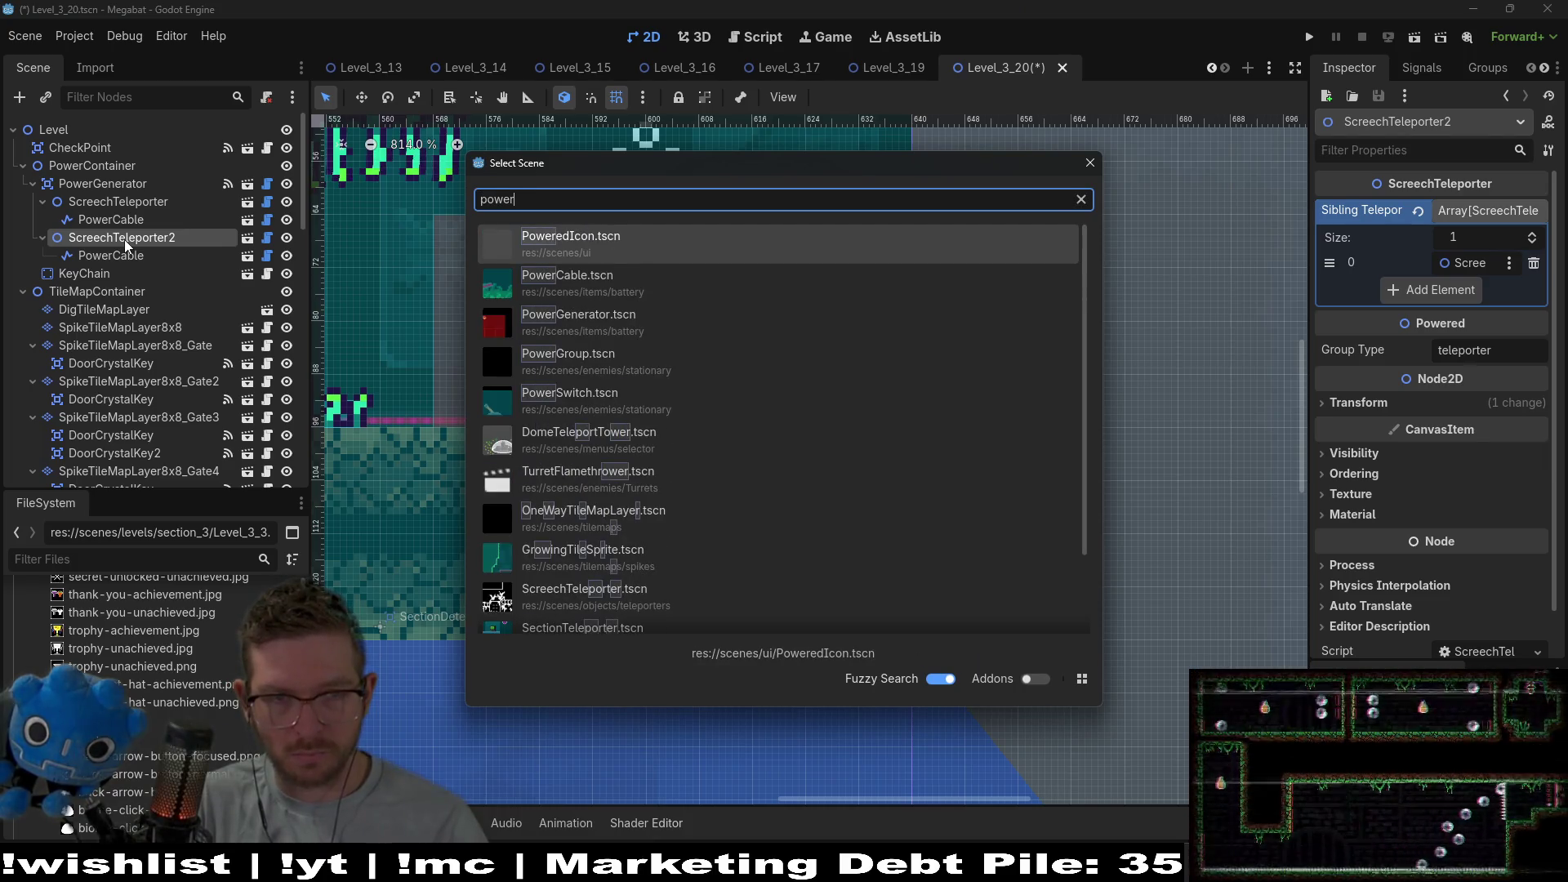
key("Return")
scroll(124, 239, "down", 5)
scroll(443, 335, "down", 7)
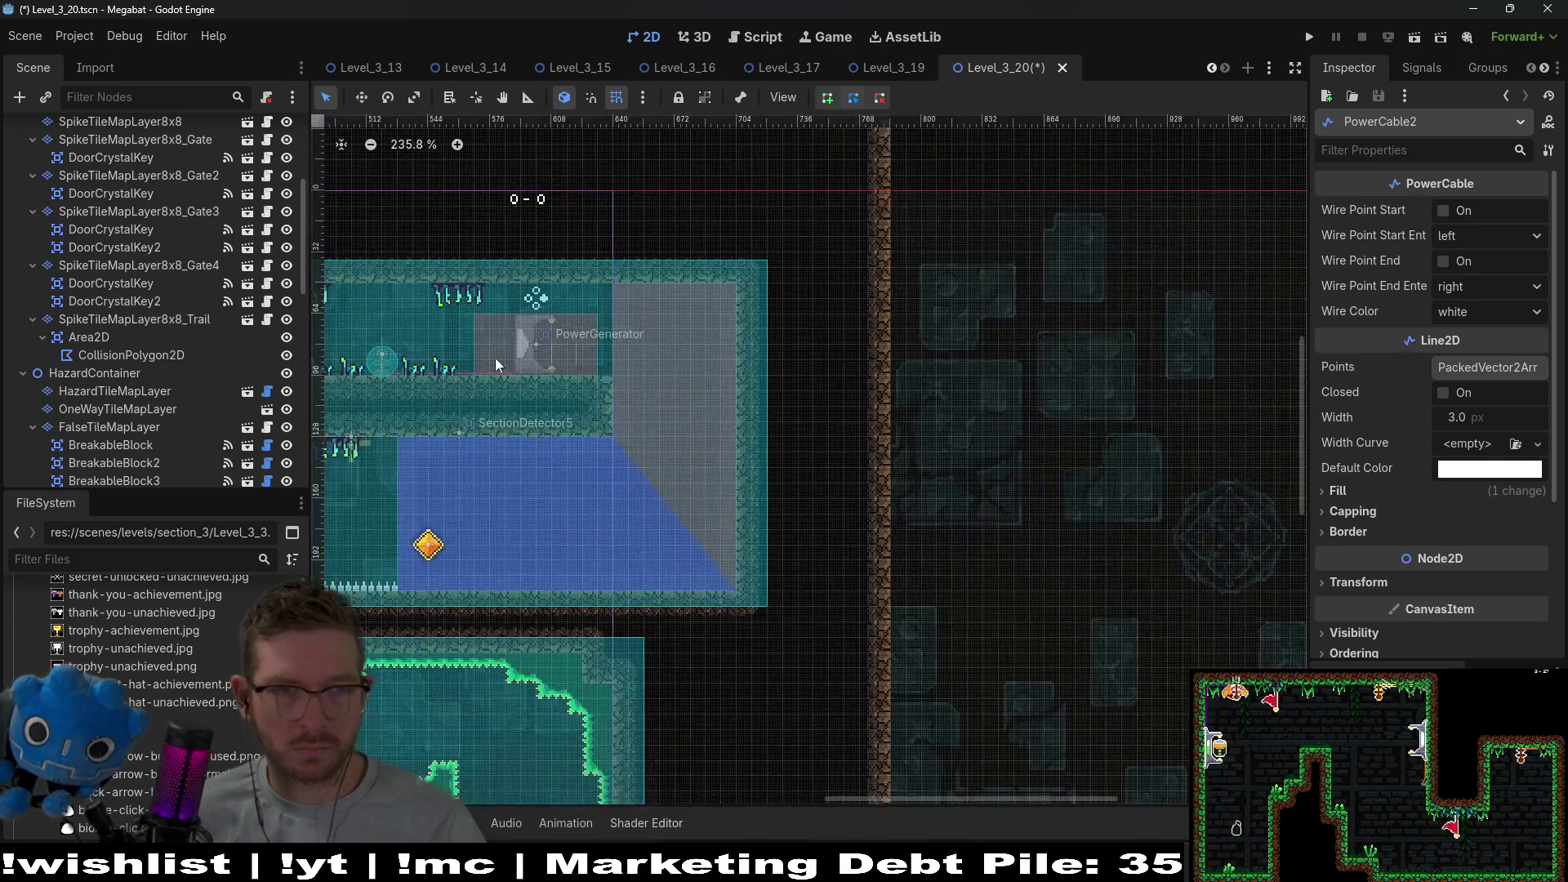
left_click_drag(495, 365, 941, 548)
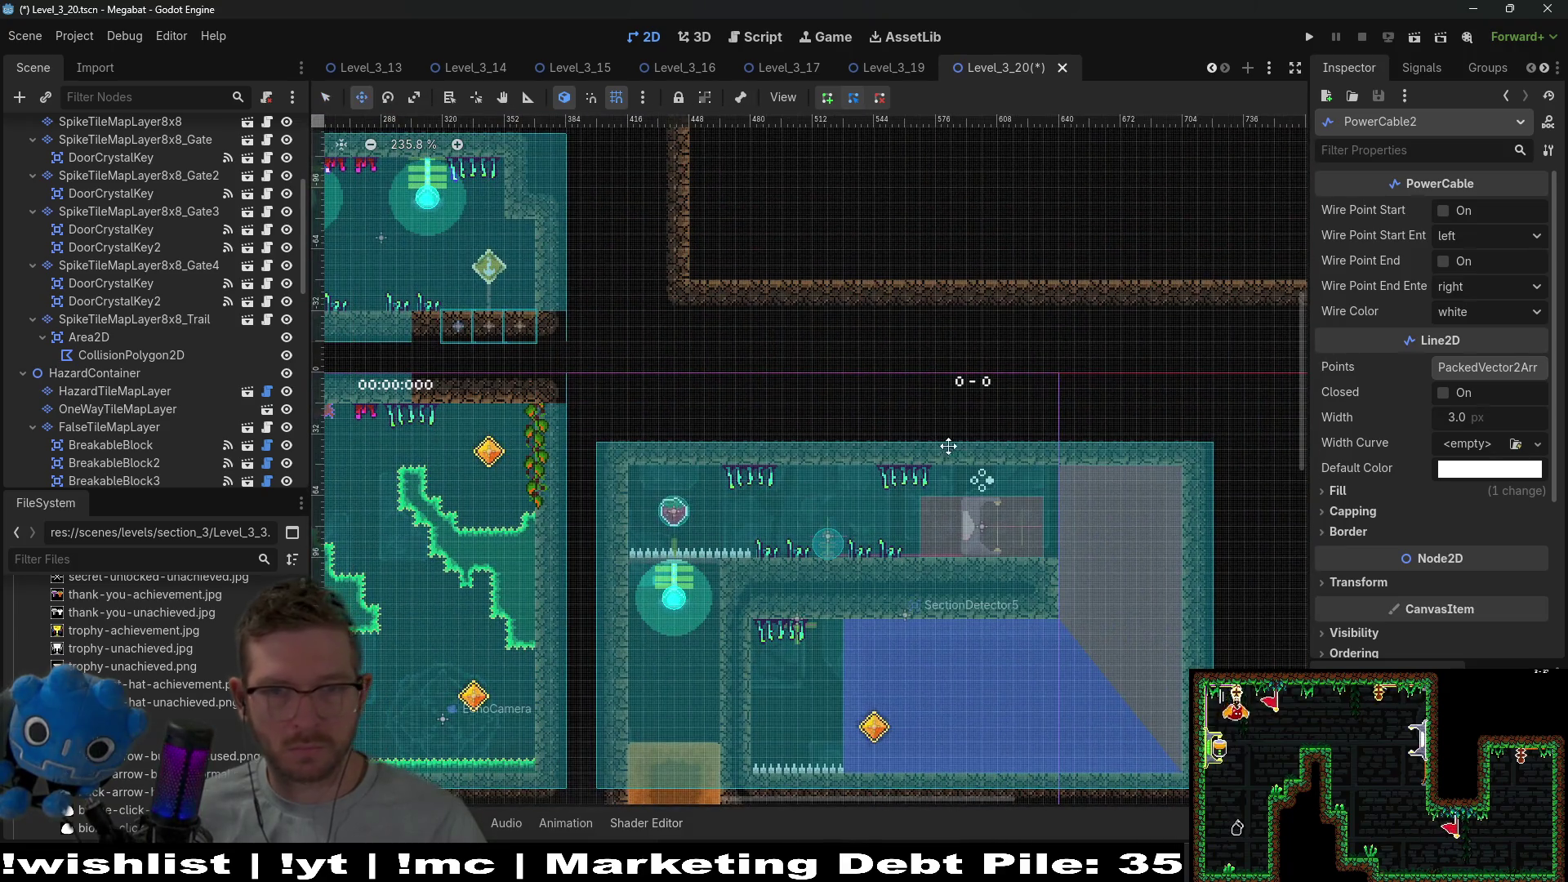
key("w")
scroll(995, 504, "up", 9)
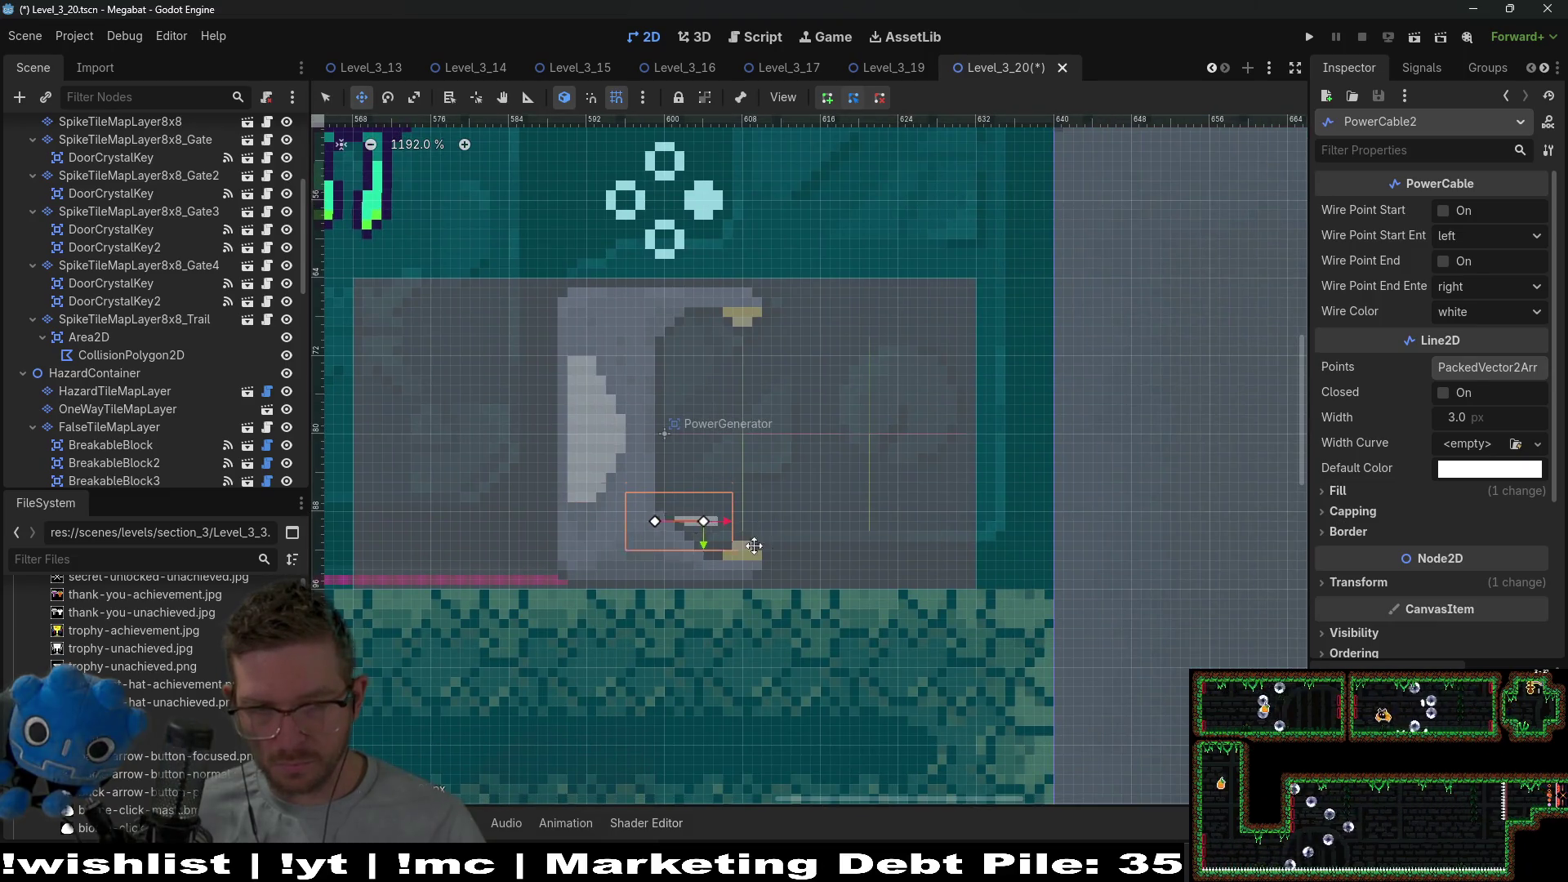
left_click_drag(700, 513, 778, 569)
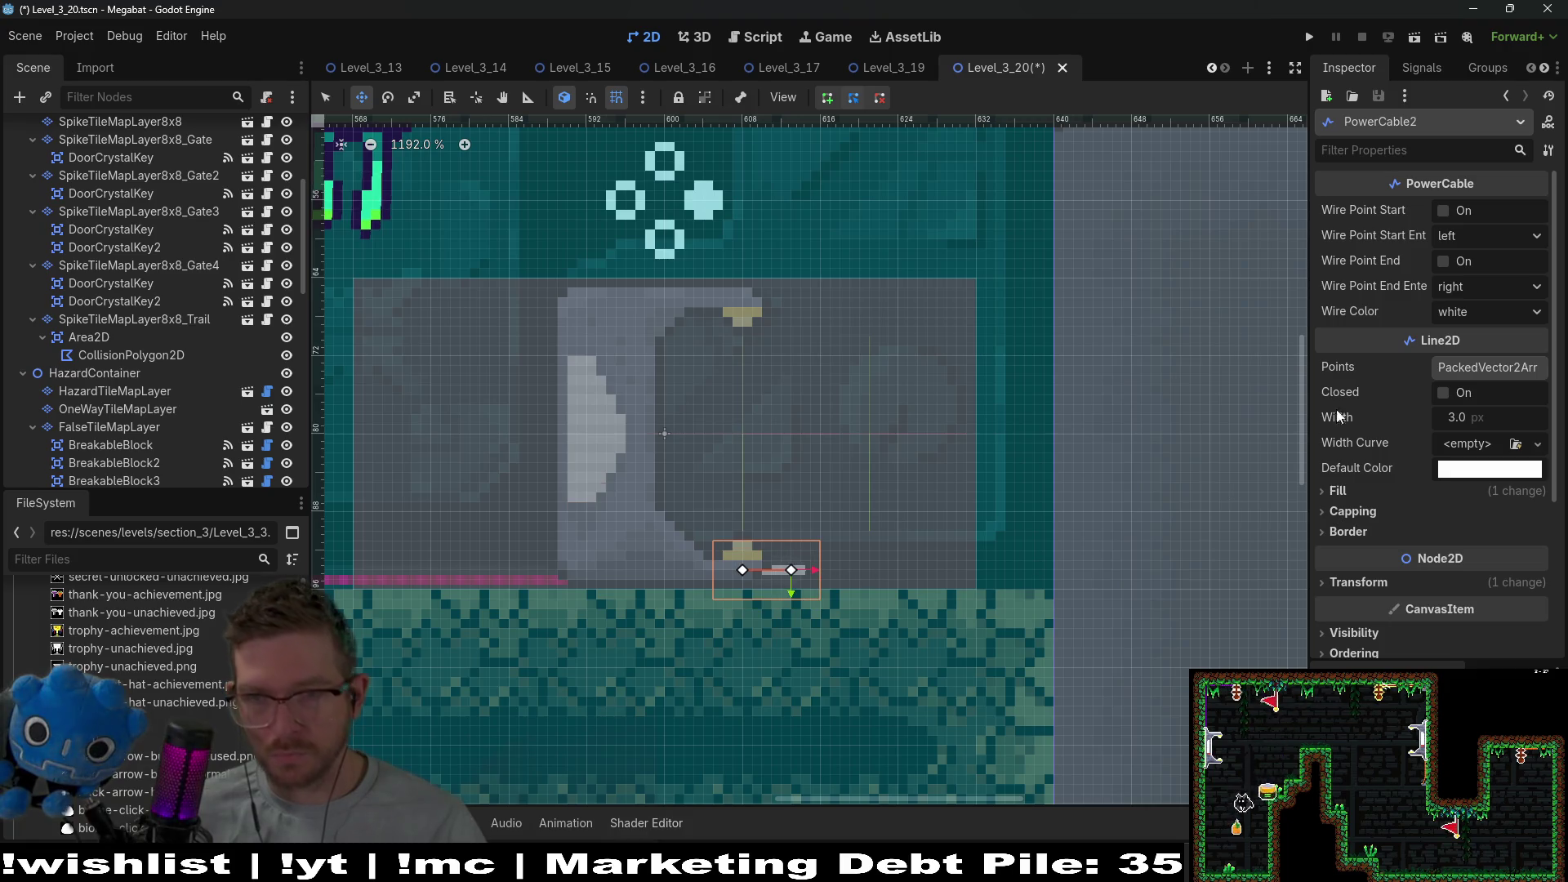
Enable Wire Point End entering down and bend the cable's points beside the generator.
left_click(1443, 262)
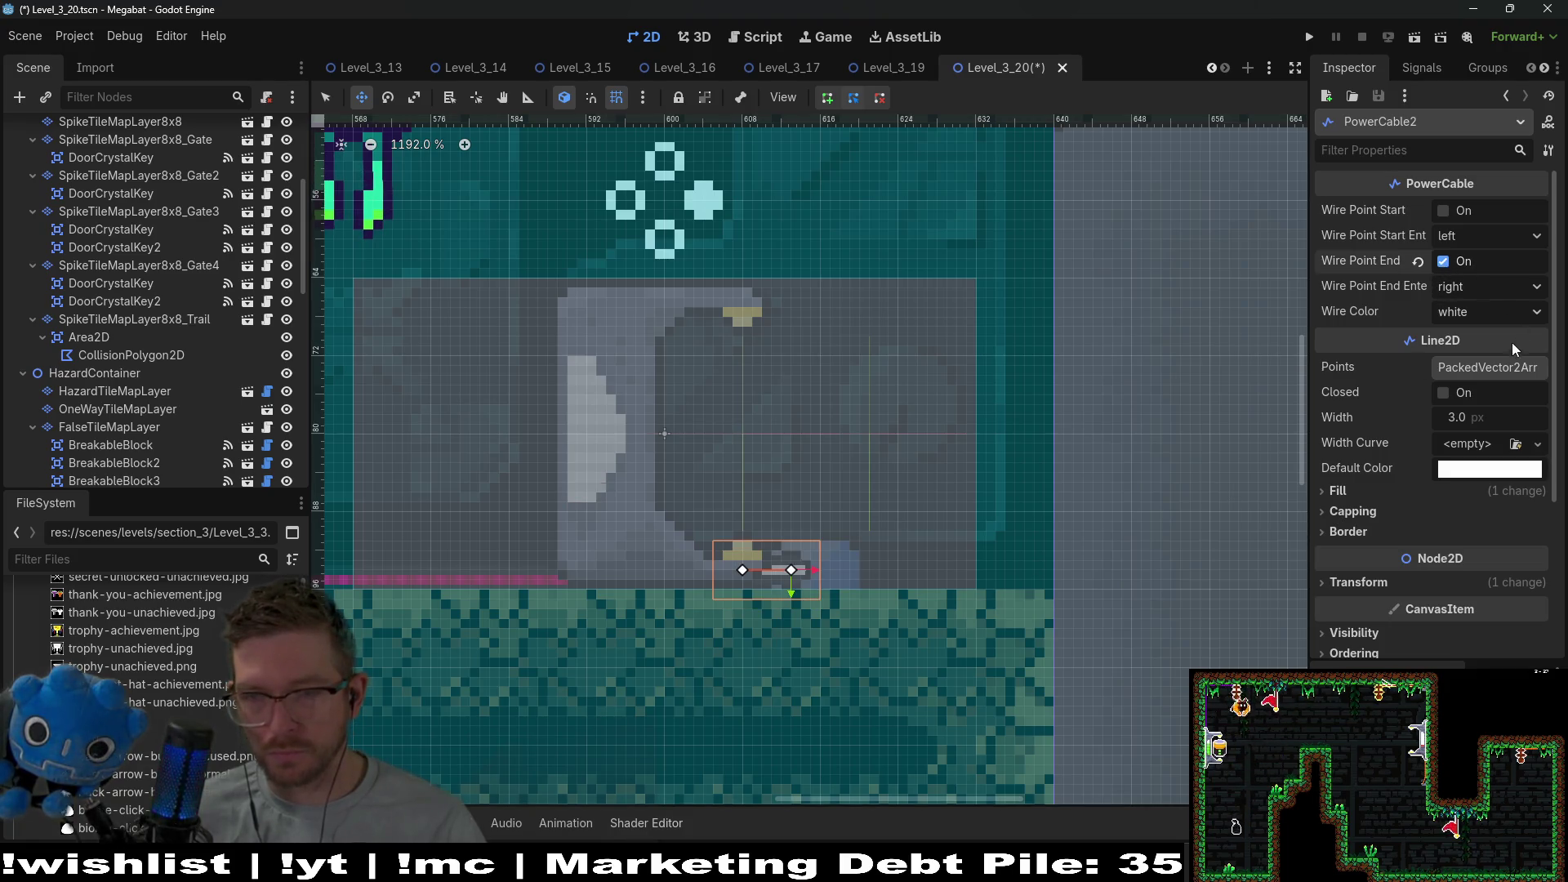
left_click(1468, 286)
left_click(1493, 337)
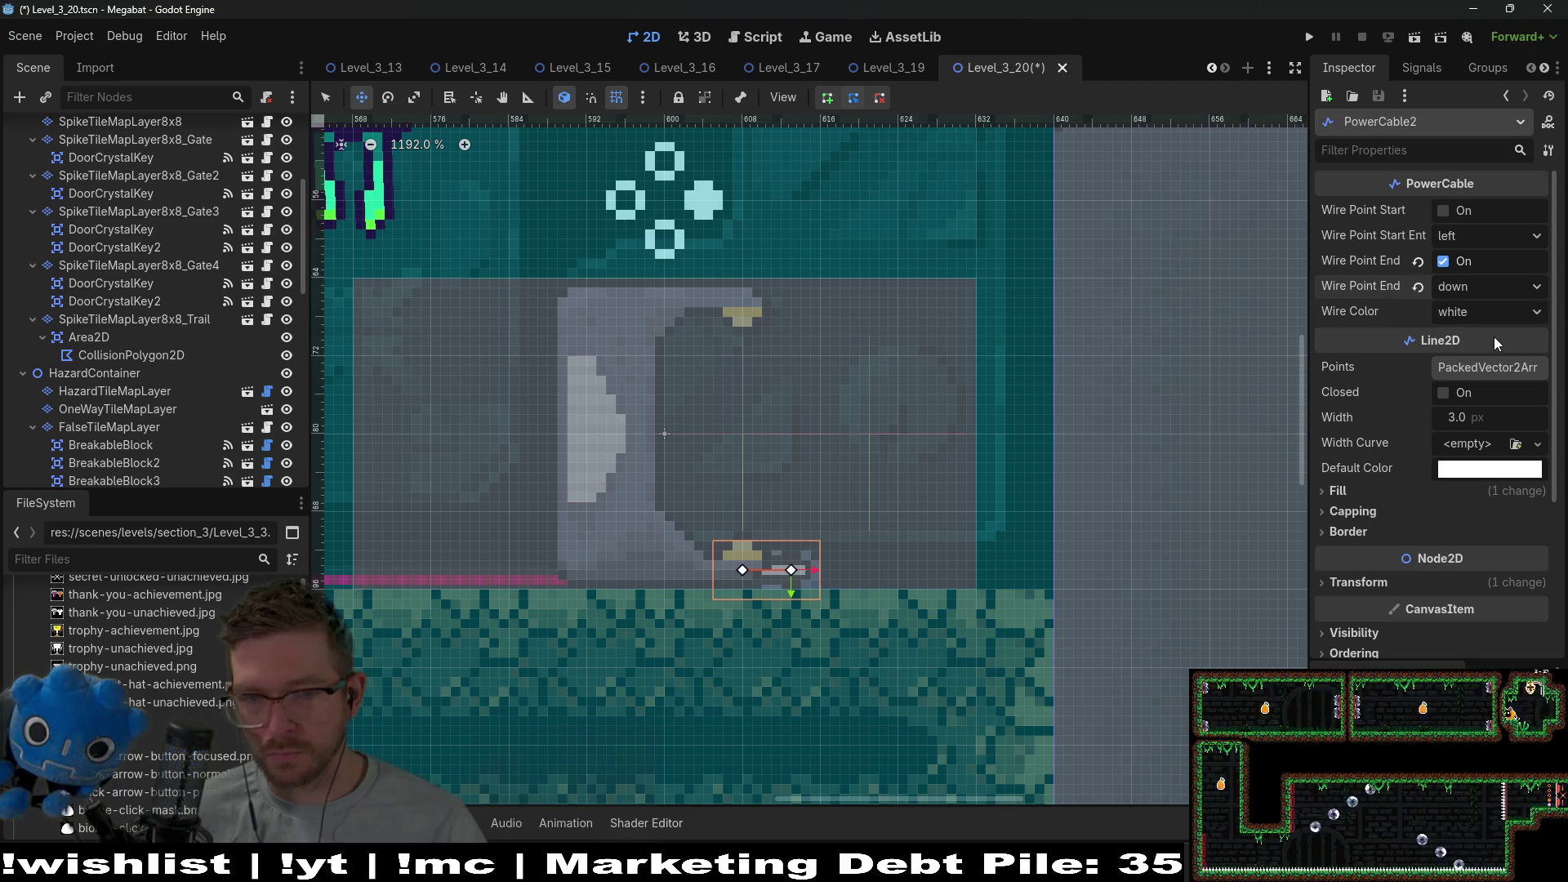
key("q")
mouse_move(791, 569)
left_mouse_down()
mouse_move(939, 544)
mouse_move(938, 527)
mouse_move(939, 555)
mouse_move(873, 573)
left_mouse_up()
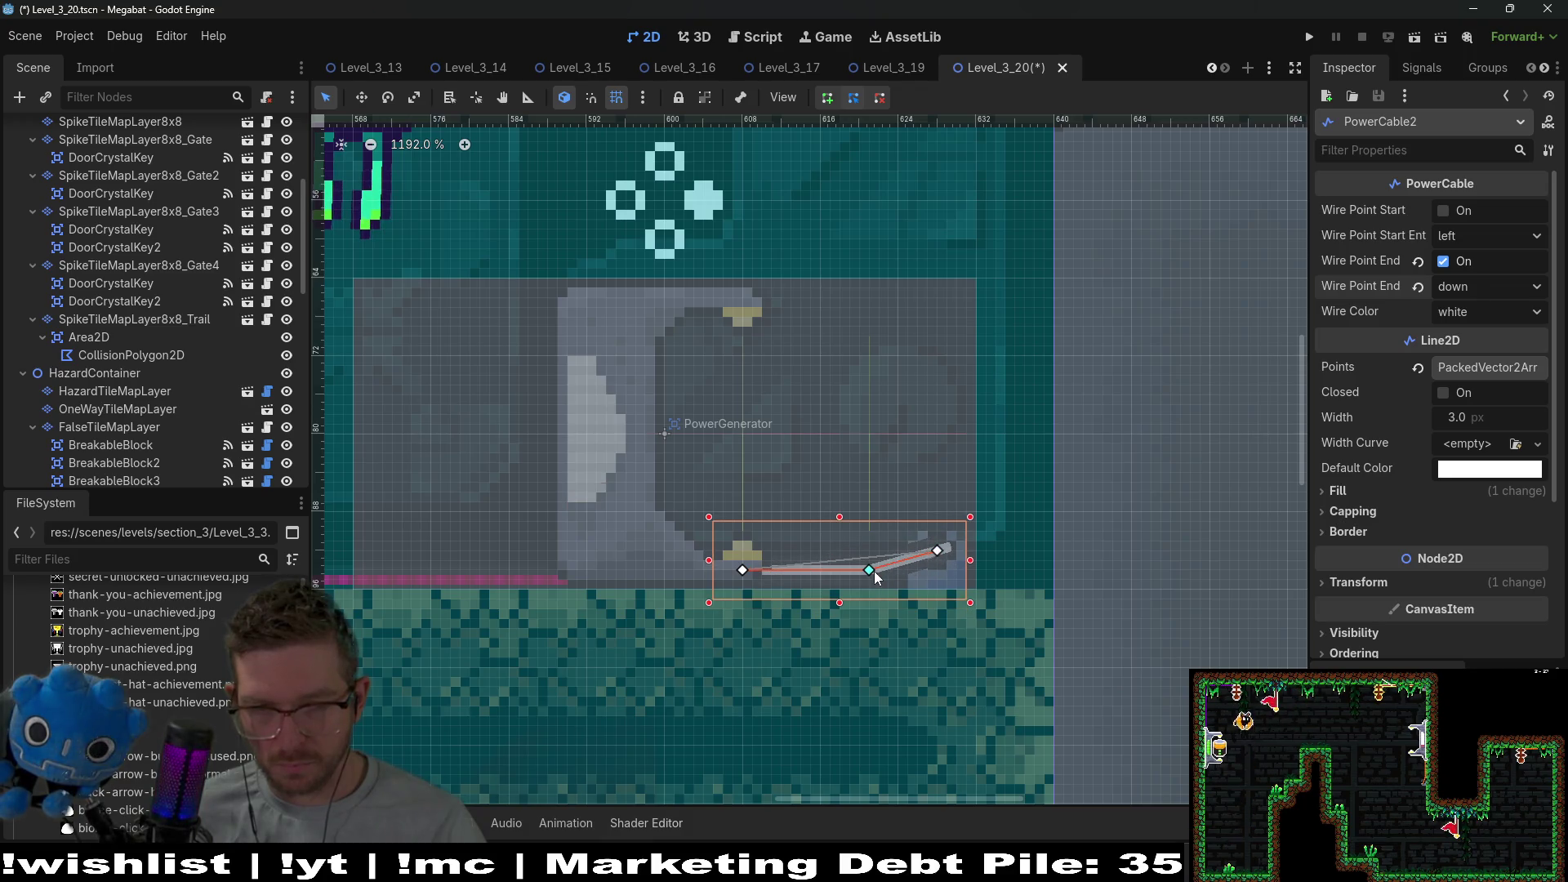
key("w")
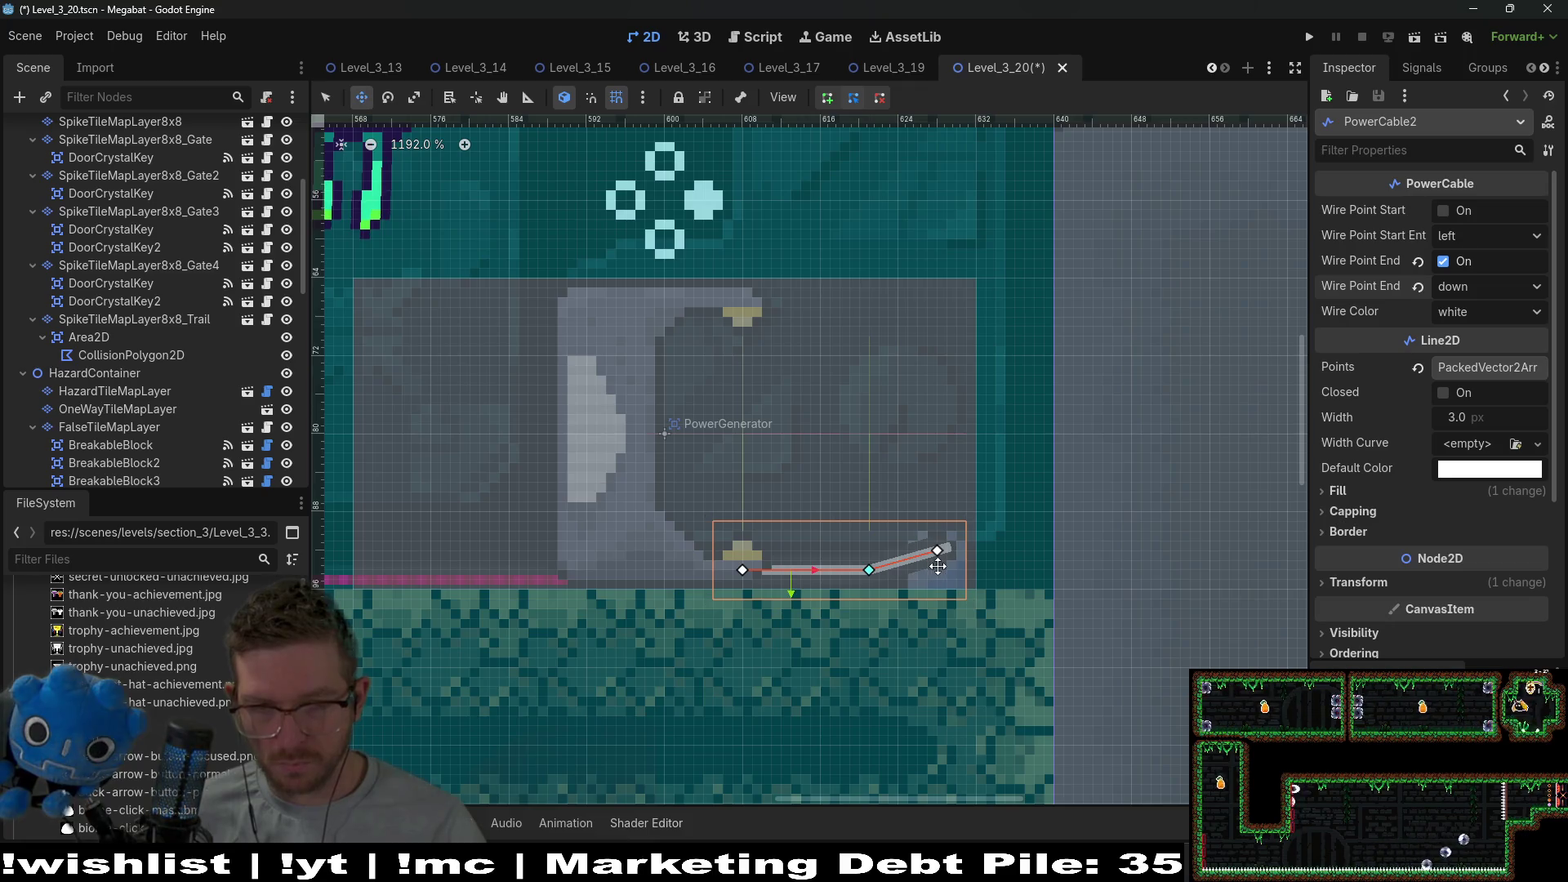
key("Down")
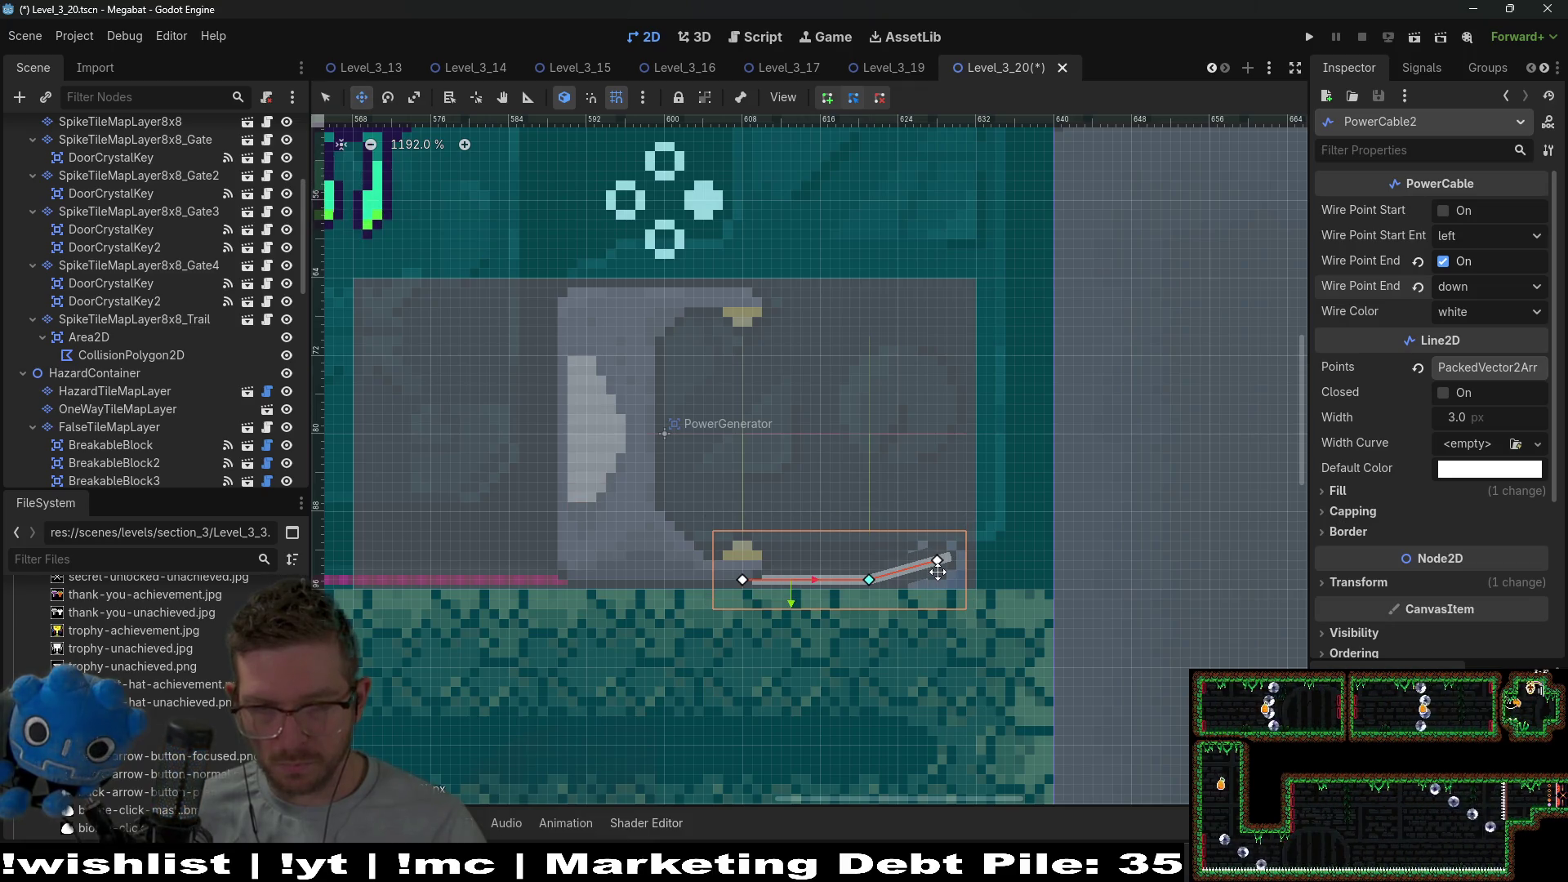
key("q")
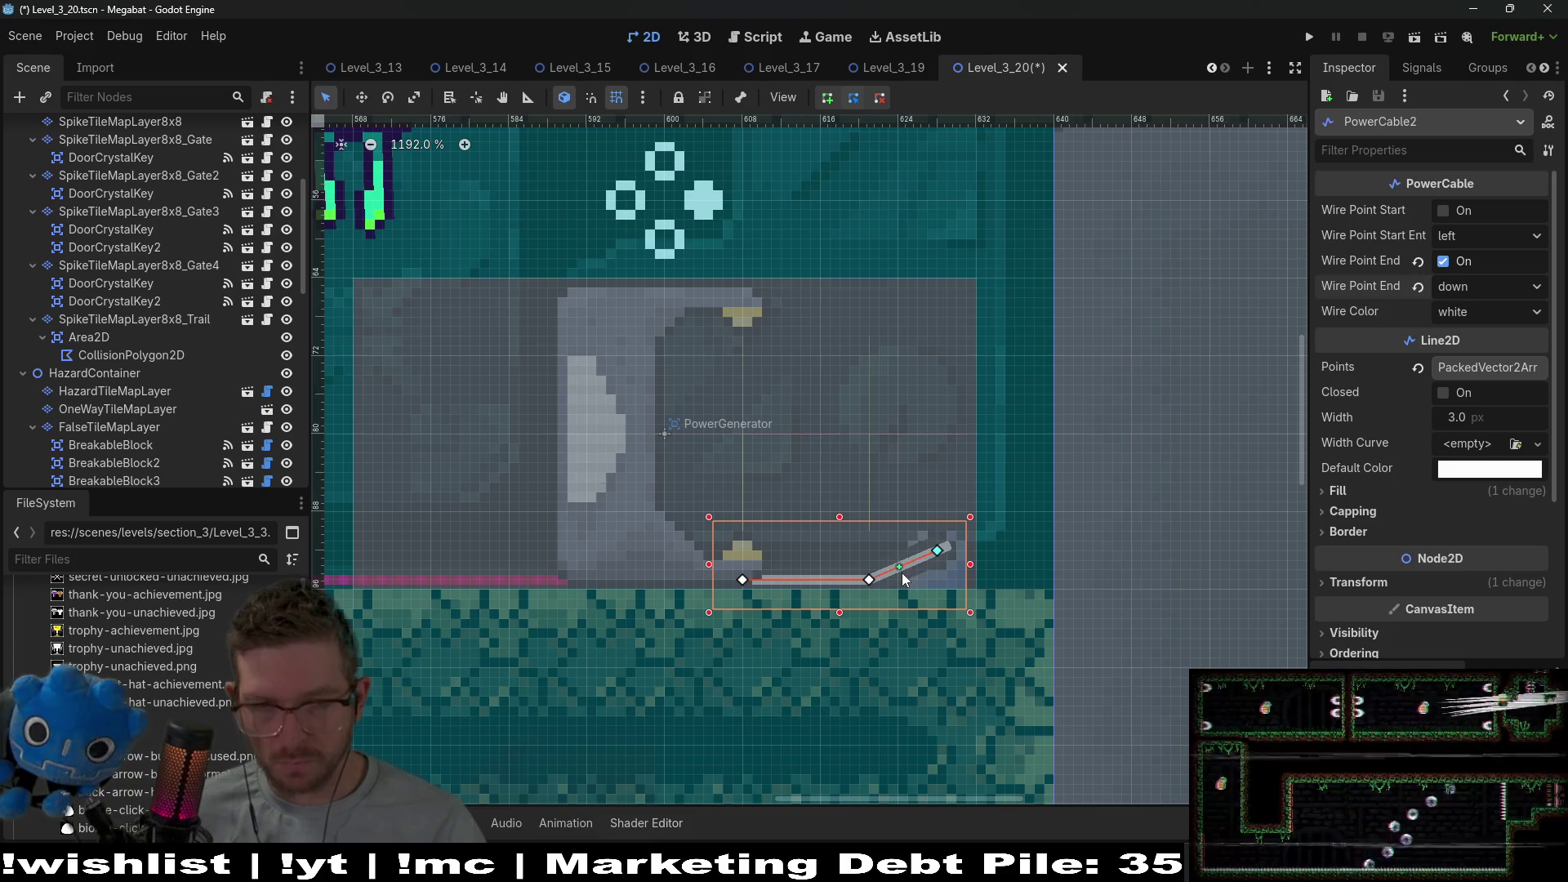
scroll(902, 571, "up", 3)
mouse_move(901, 567)
left_mouse_down()
mouse_move(908, 543)
mouse_move(910, 588)
left_mouse_up()
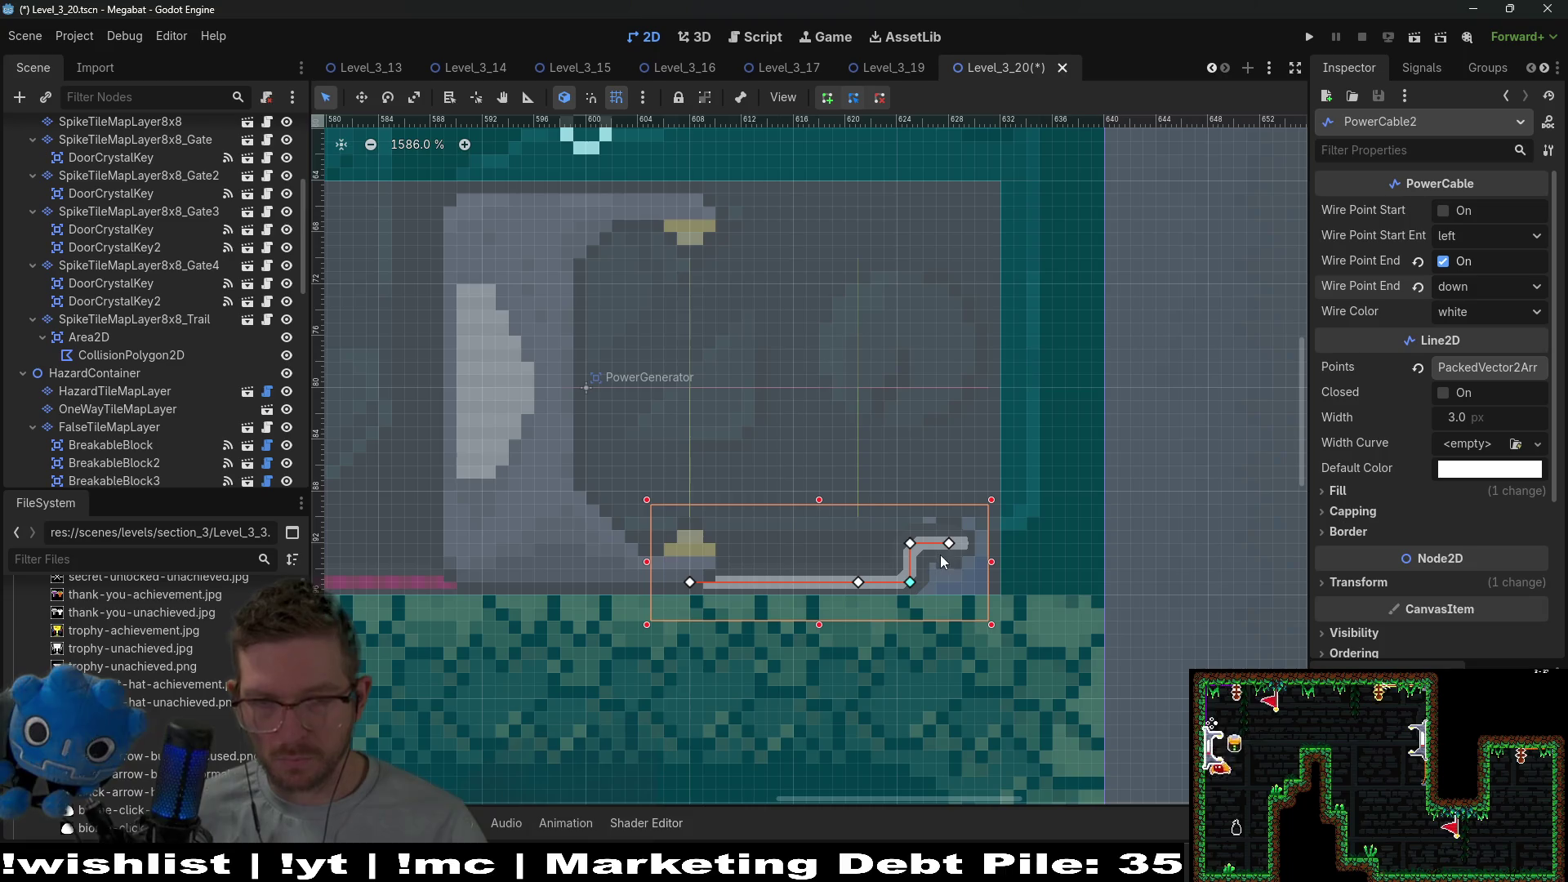
scroll(921, 585, "down", 5)
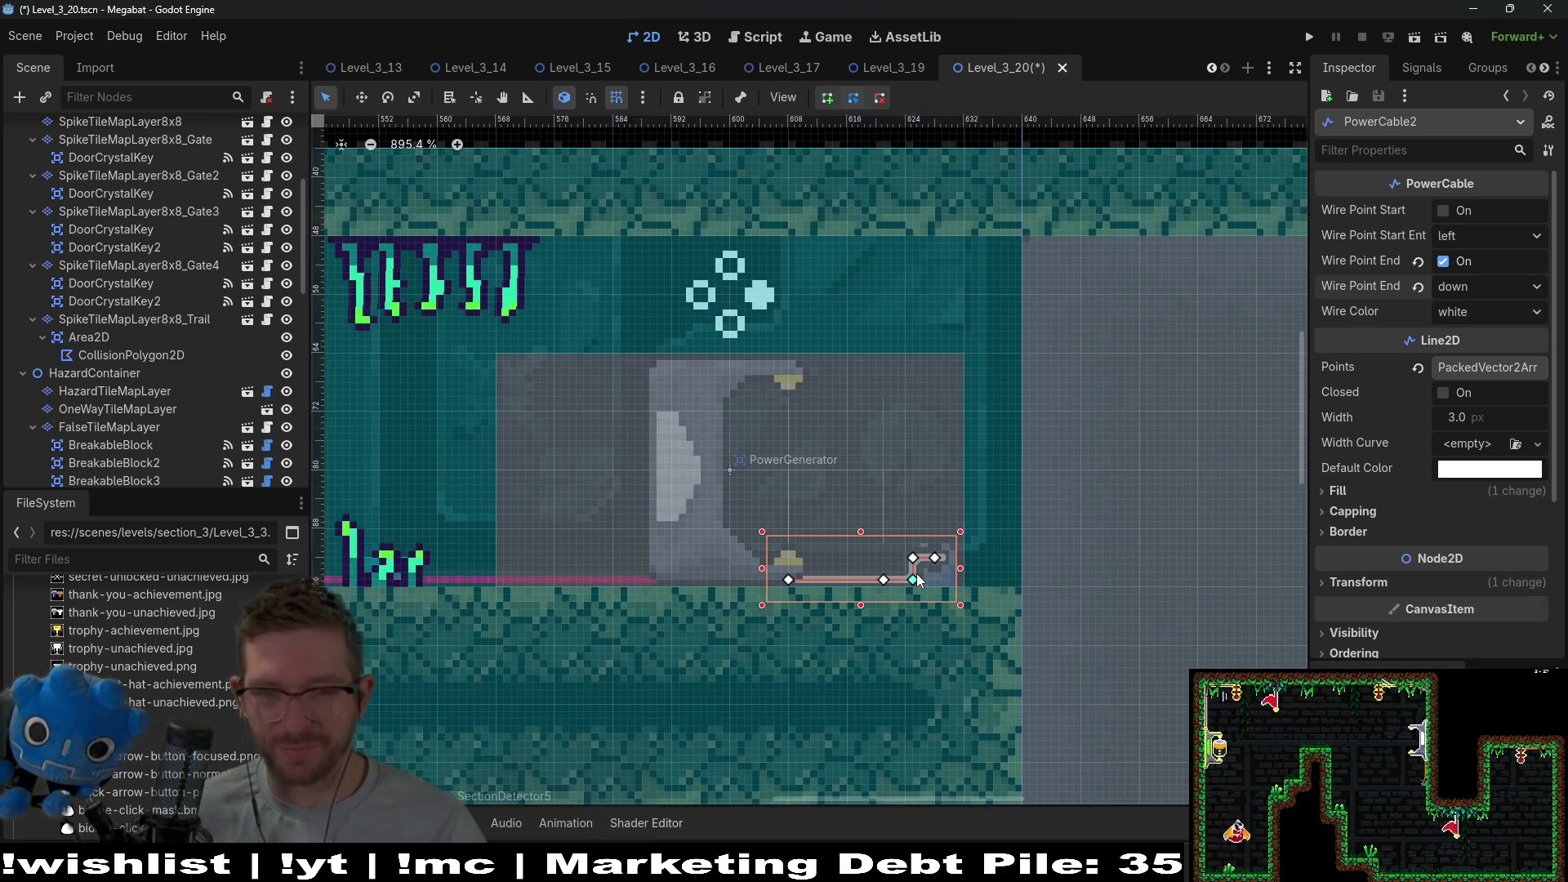
Set PowerCable2's wire colour to red and save the level.
left_click(1488, 311)
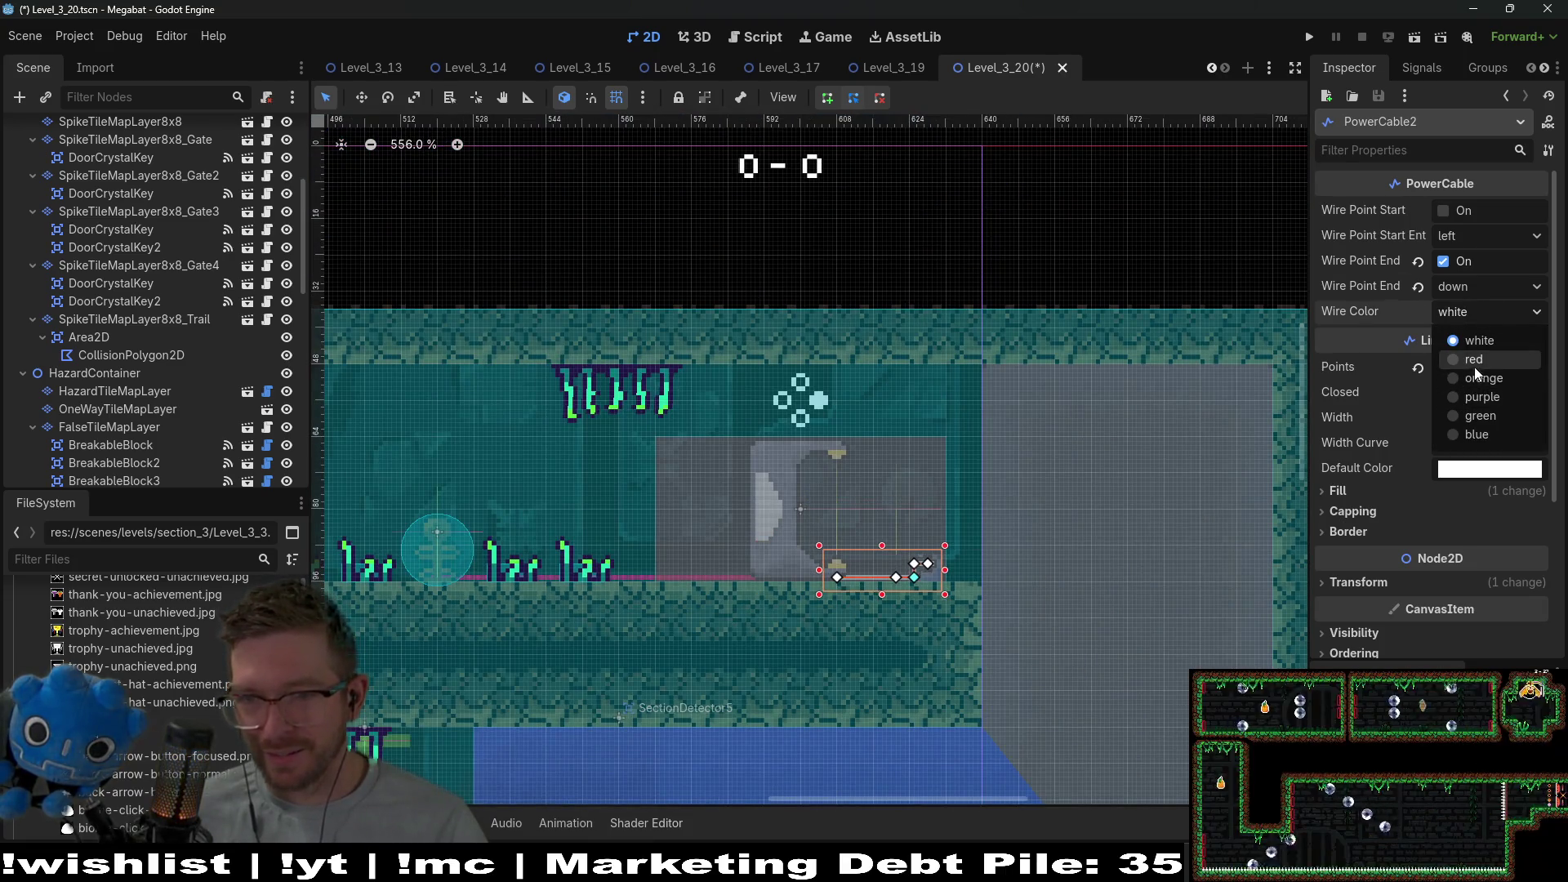
left_click(1473, 366)
scroll(776, 502, "down", 6)
key("ctrl+s")
scroll(778, 500, "down", 5)
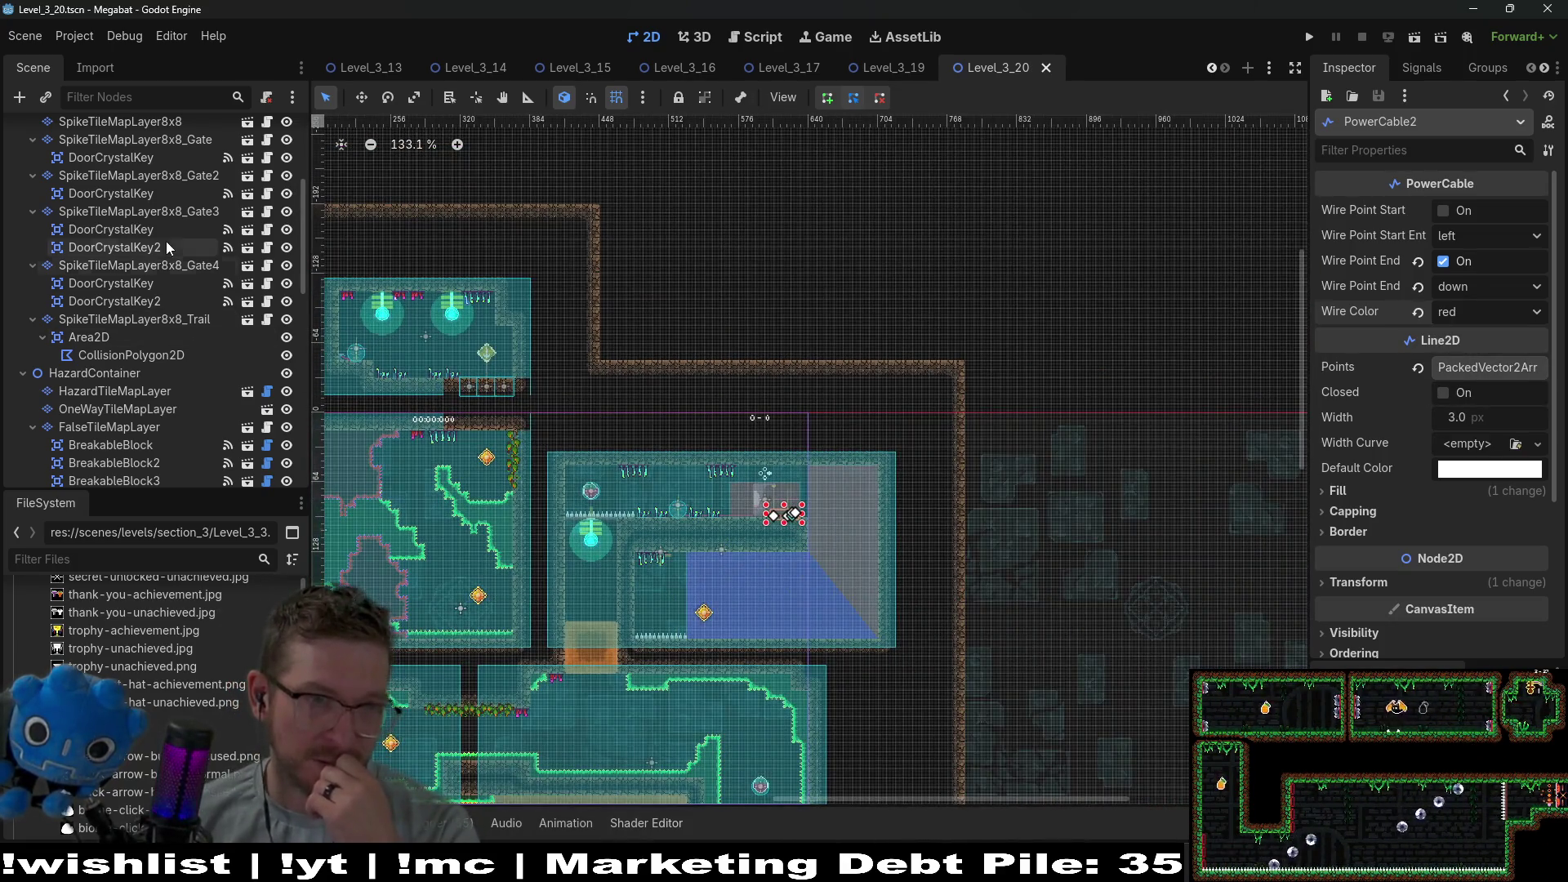
Select the EnvironmentTileMapLayer node for painting.
scroll(165, 321, "up", 5)
scroll(157, 297, "down", 5)
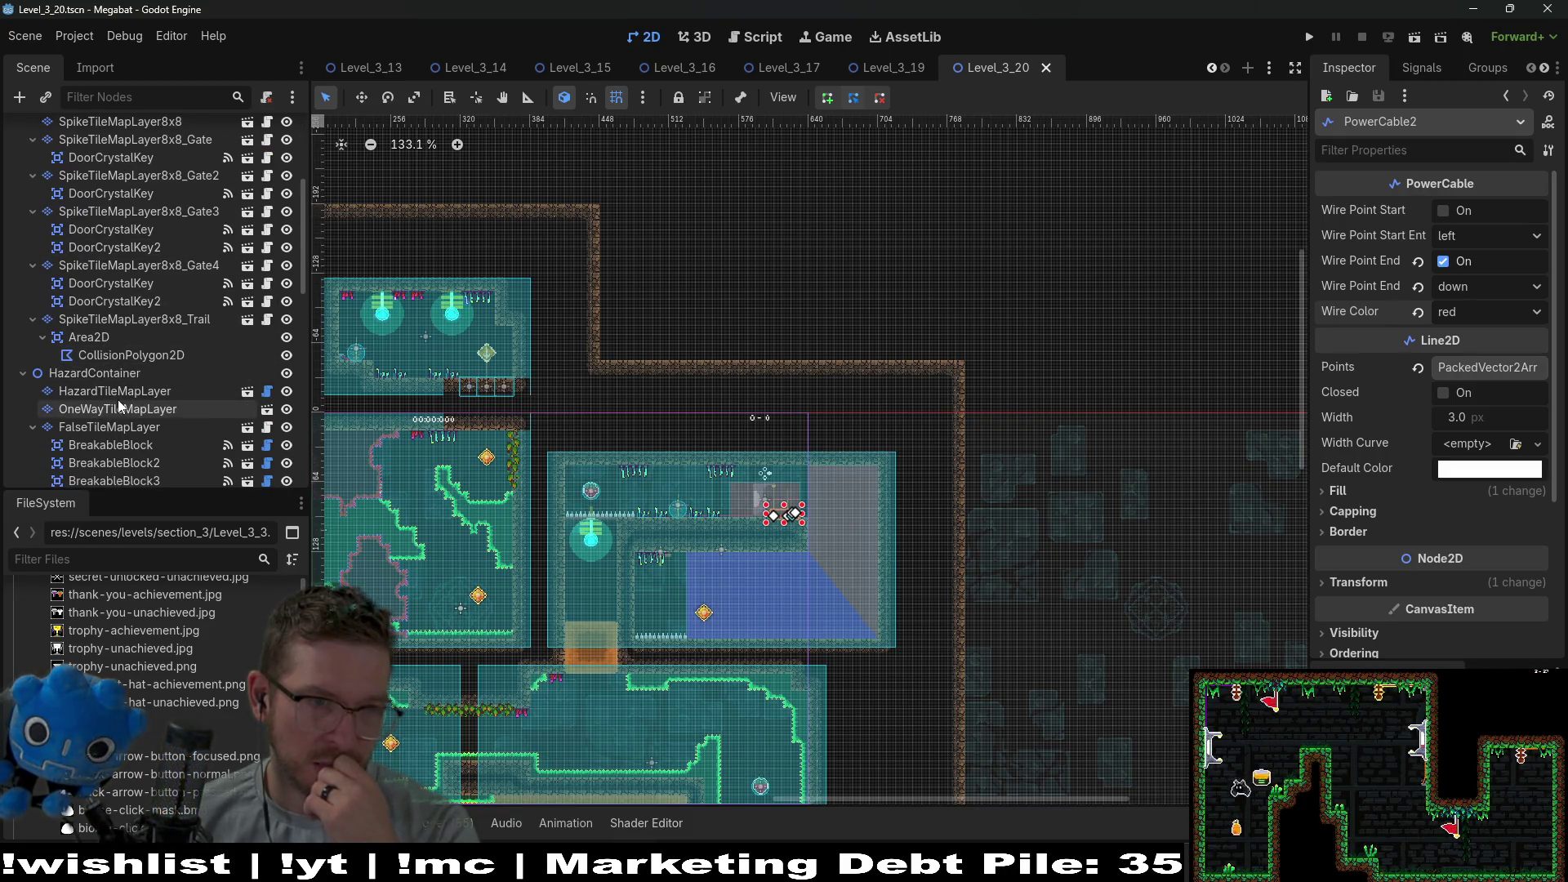
left_click(115, 433)
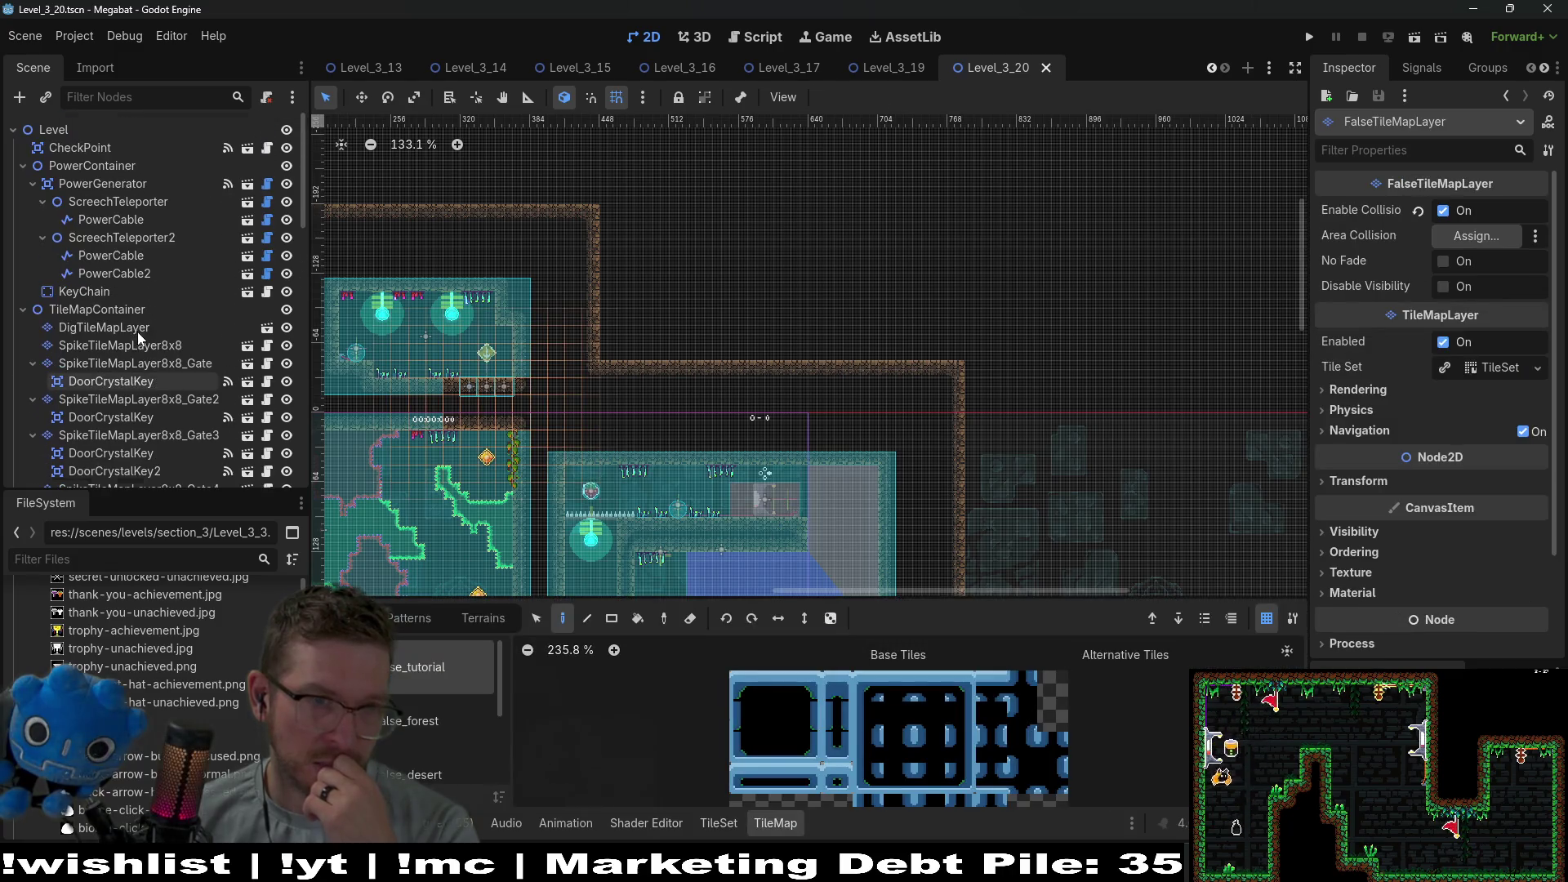
scroll(142, 330, "down", 8)
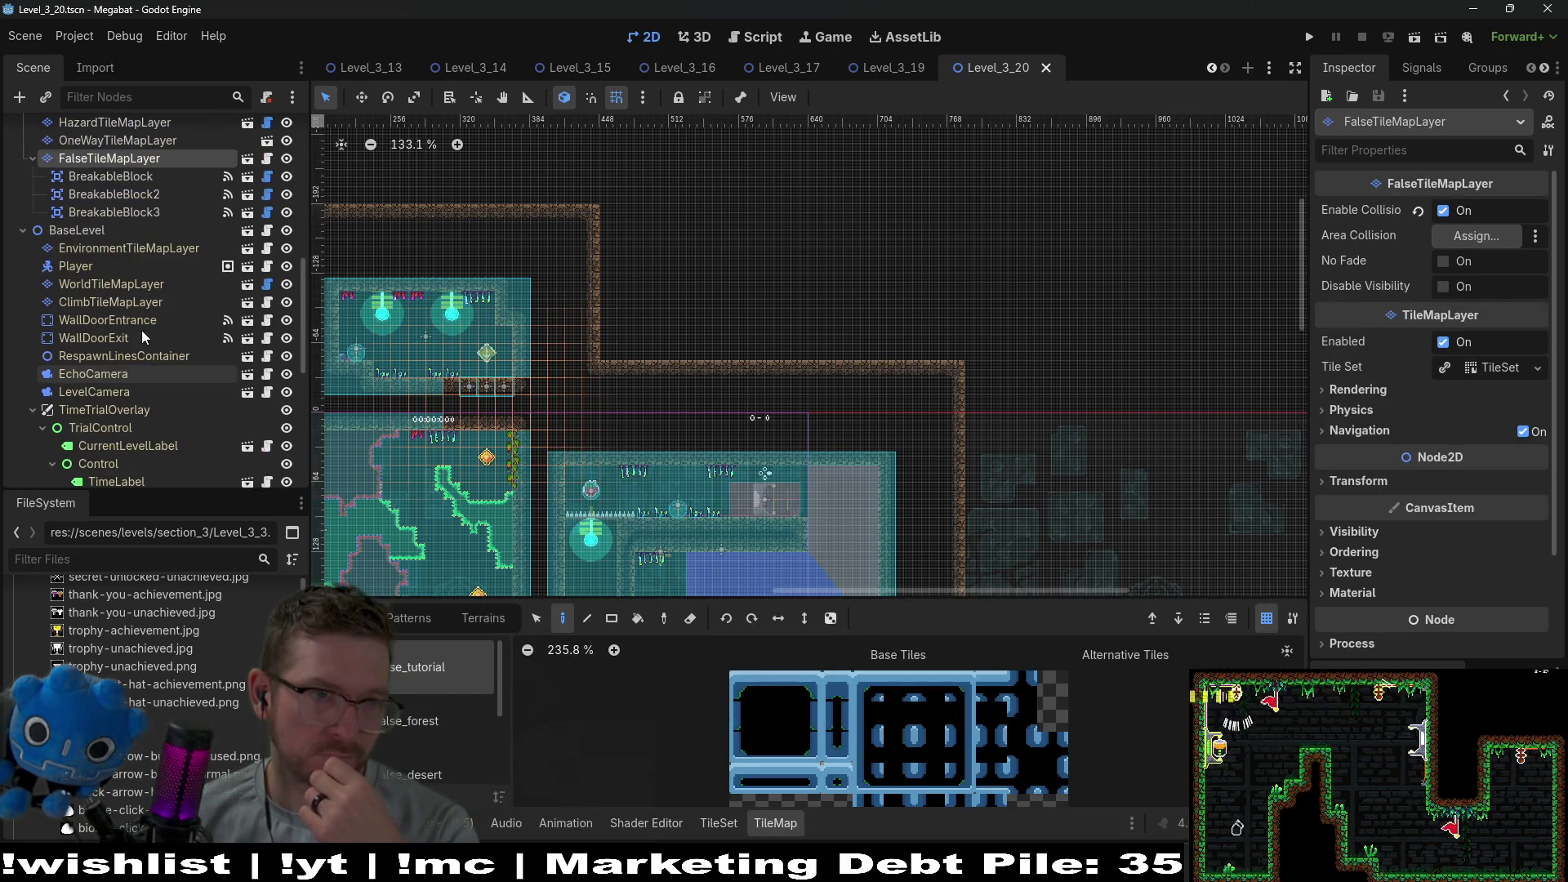
left_click(144, 248)
left_click(655, 760)
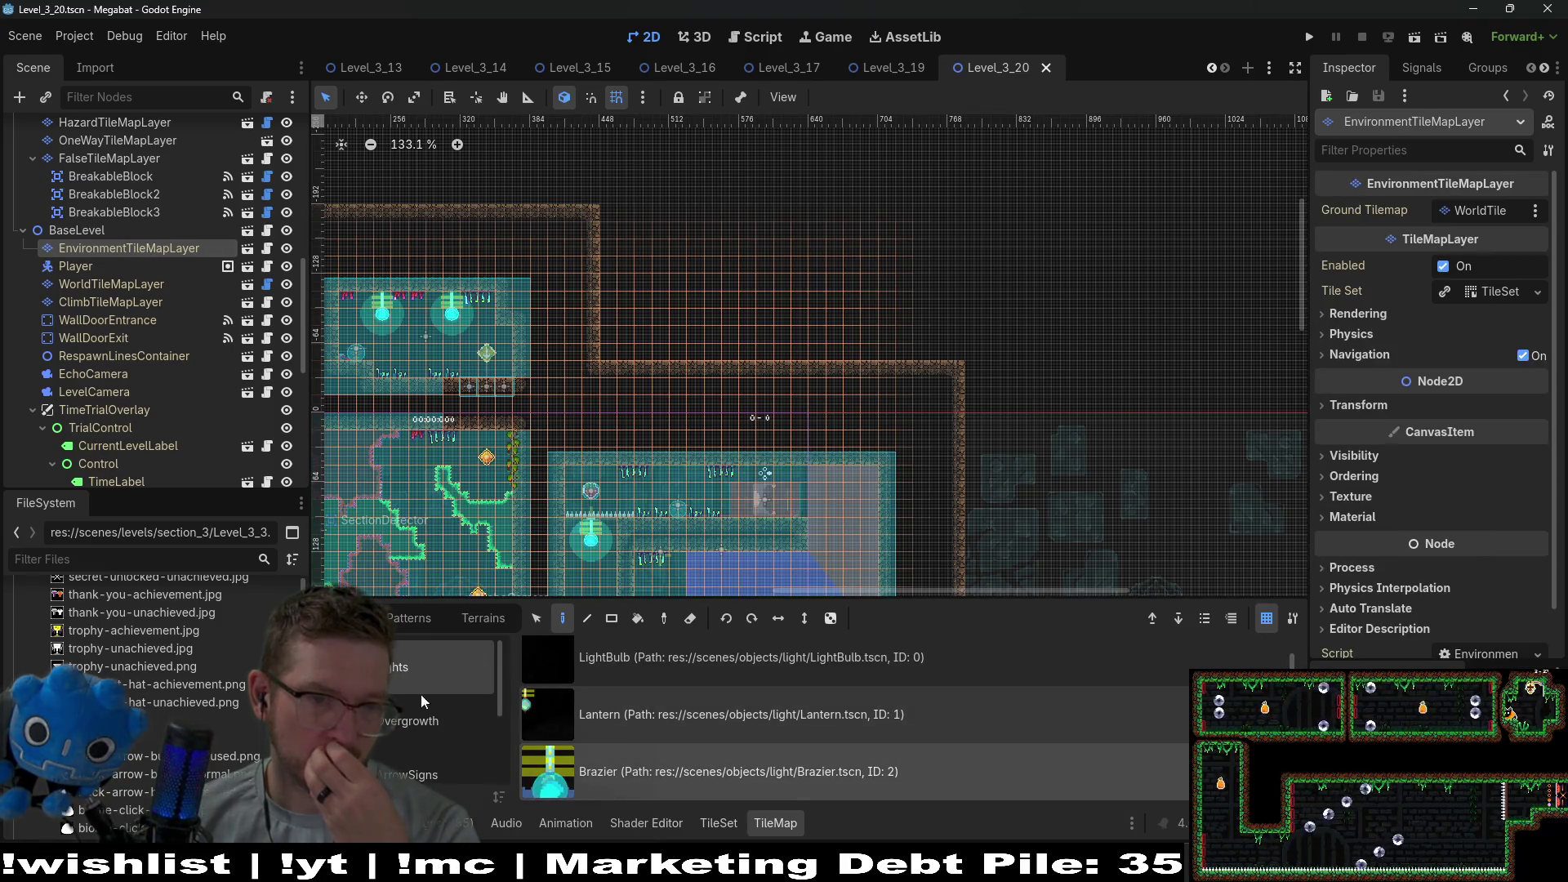
scroll(430, 732, "down", 2)
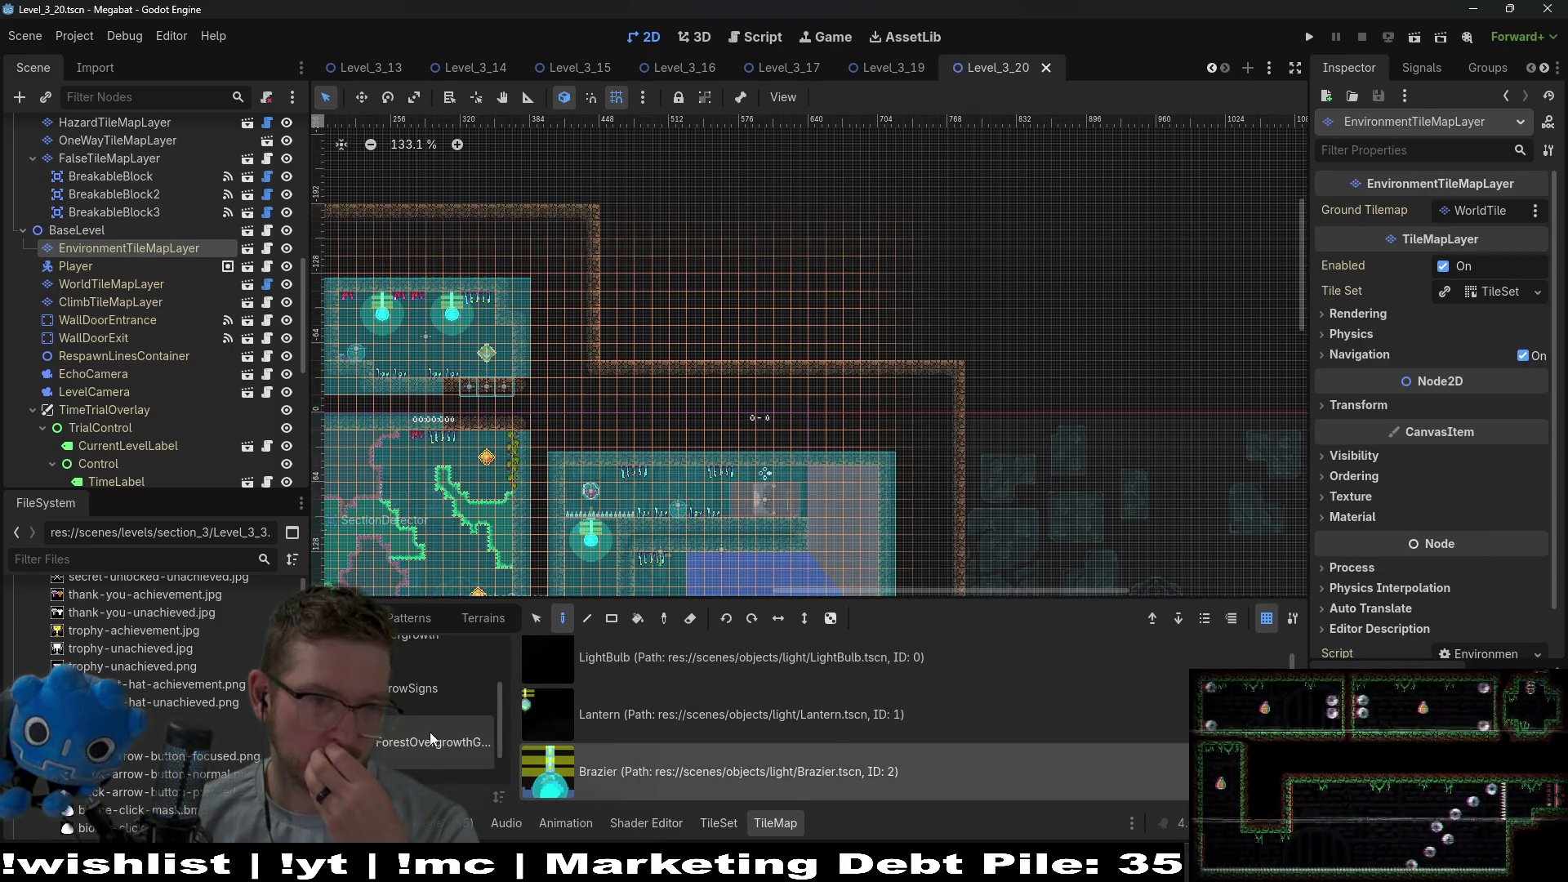
Paint DesertForegroundVineSmall from the CeilingOvergrowth source onto the room ceiling.
left_click(430, 732)
left_click(478, 618)
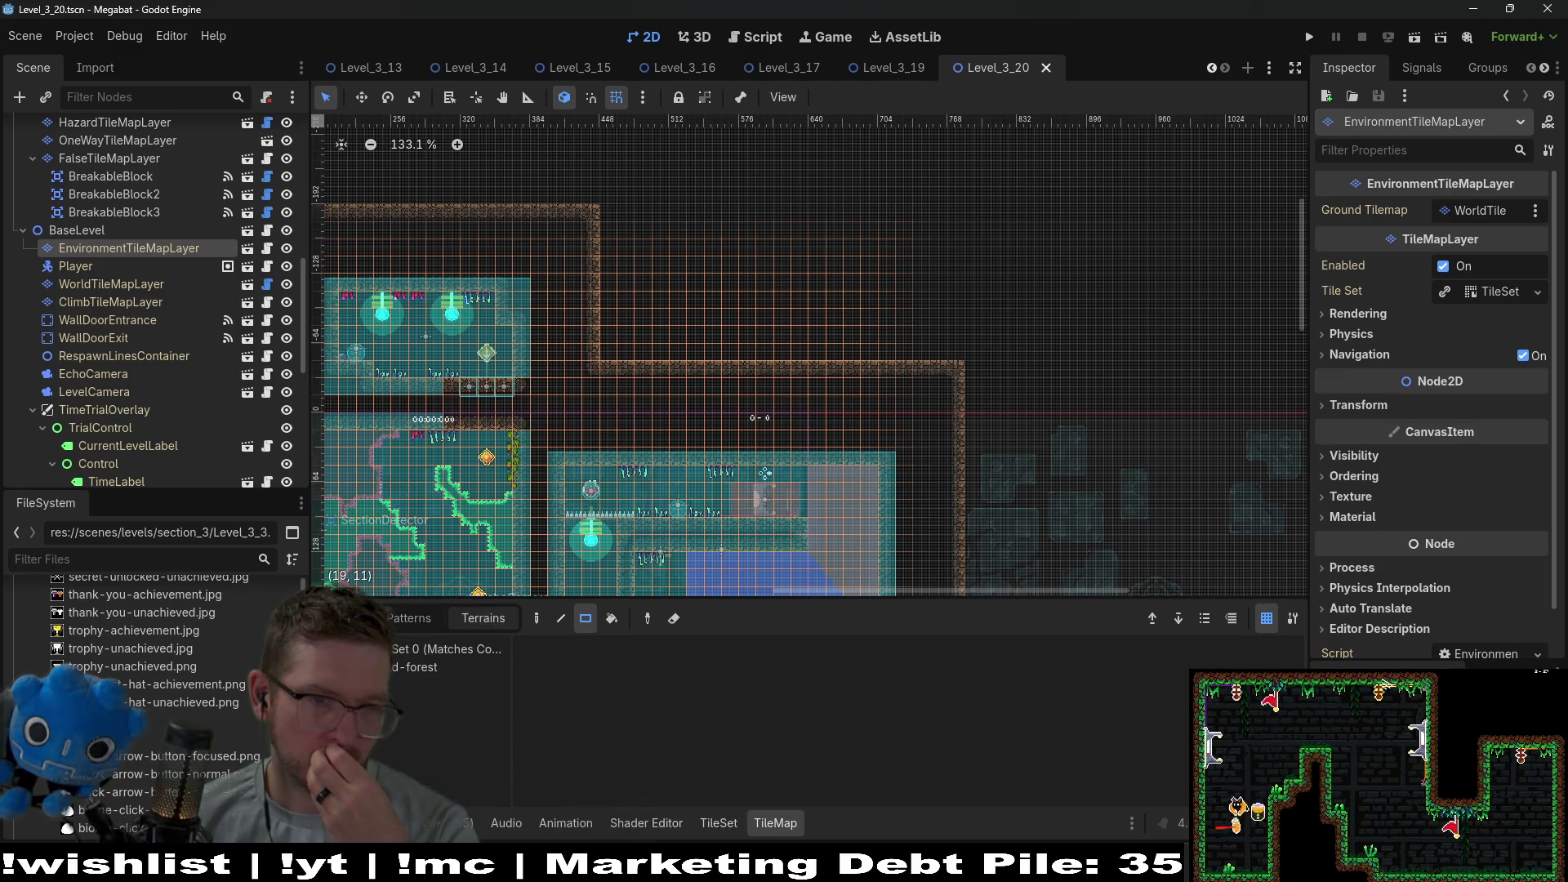
left_click(352, 618)
left_click(419, 755)
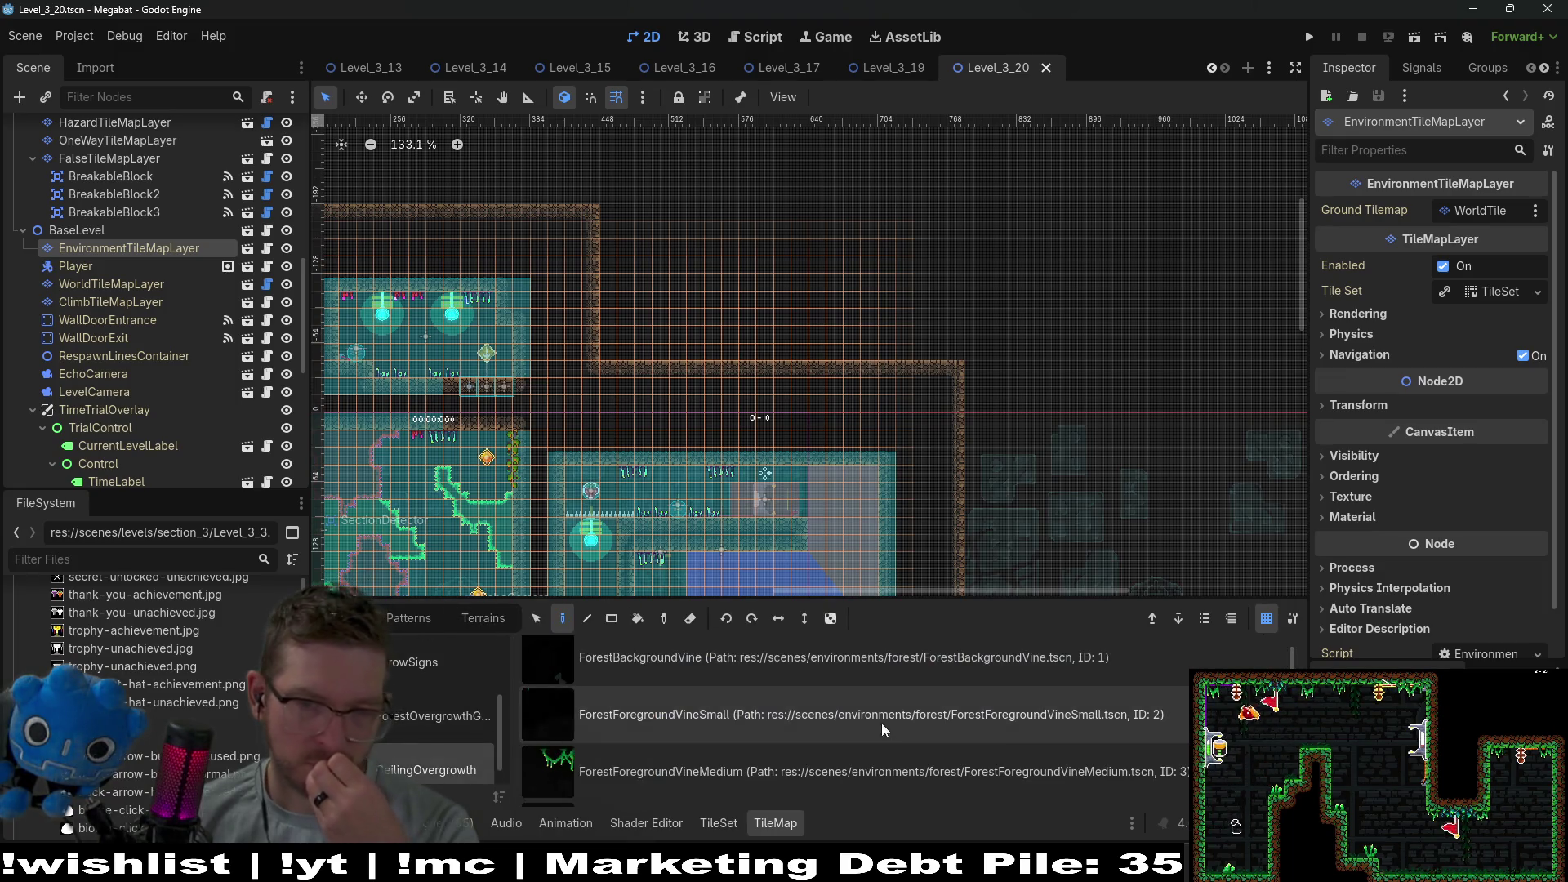
scroll(654, 736, "down", 3)
left_click(611, 771)
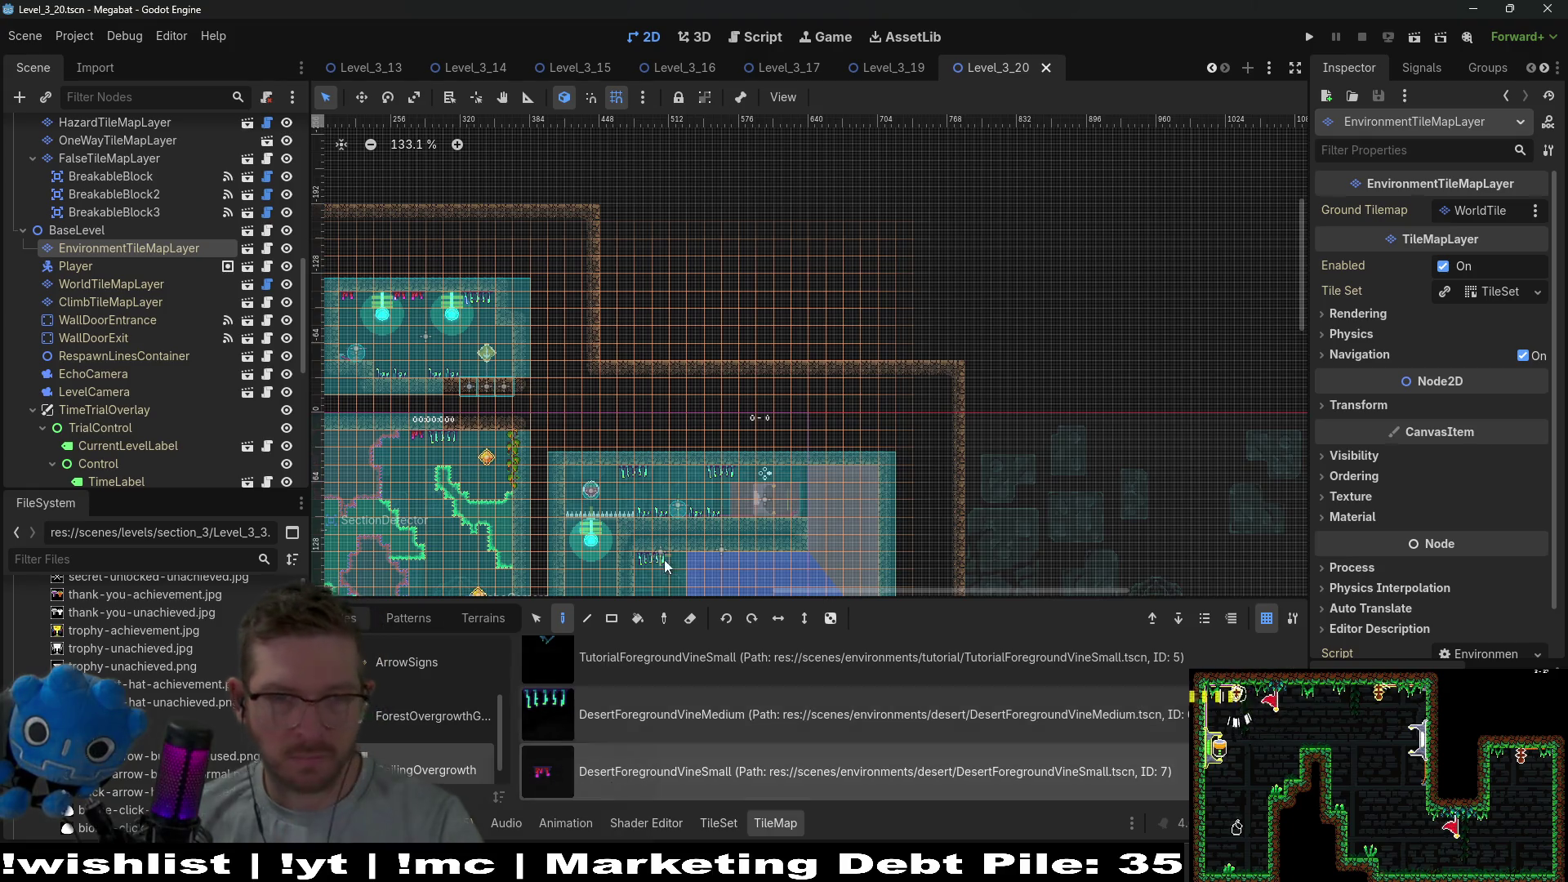
left_click(591, 479)
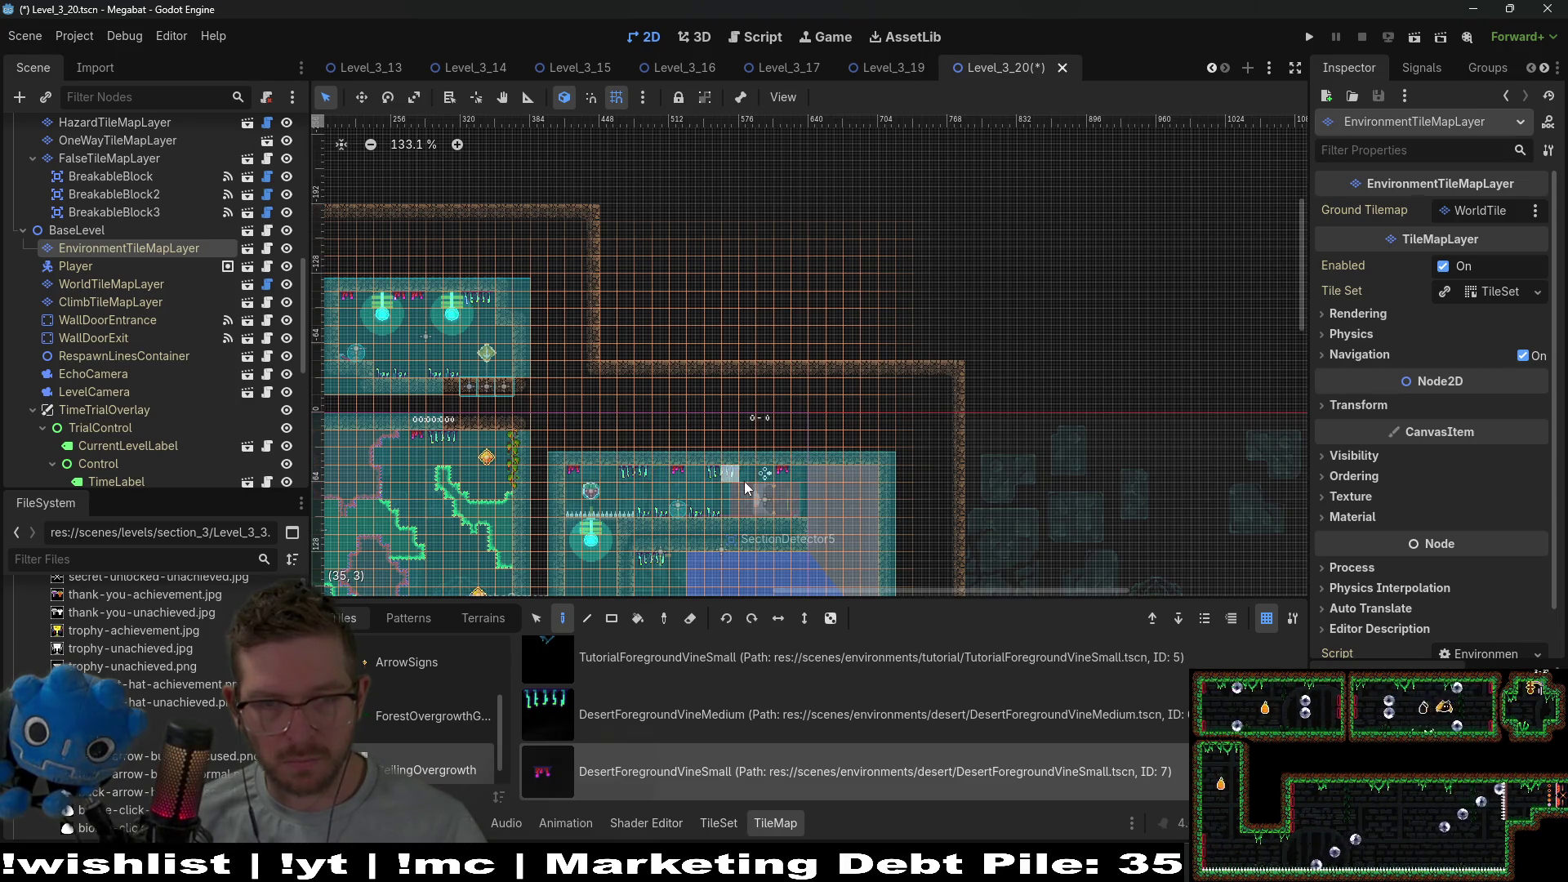
scroll(655, 487, "down", 5)
Save the level and open GlobalConstants.gd through a Quick Open search for 'globalcon'.
key("ctrl+s")
scroll(928, 351, "up", 4)
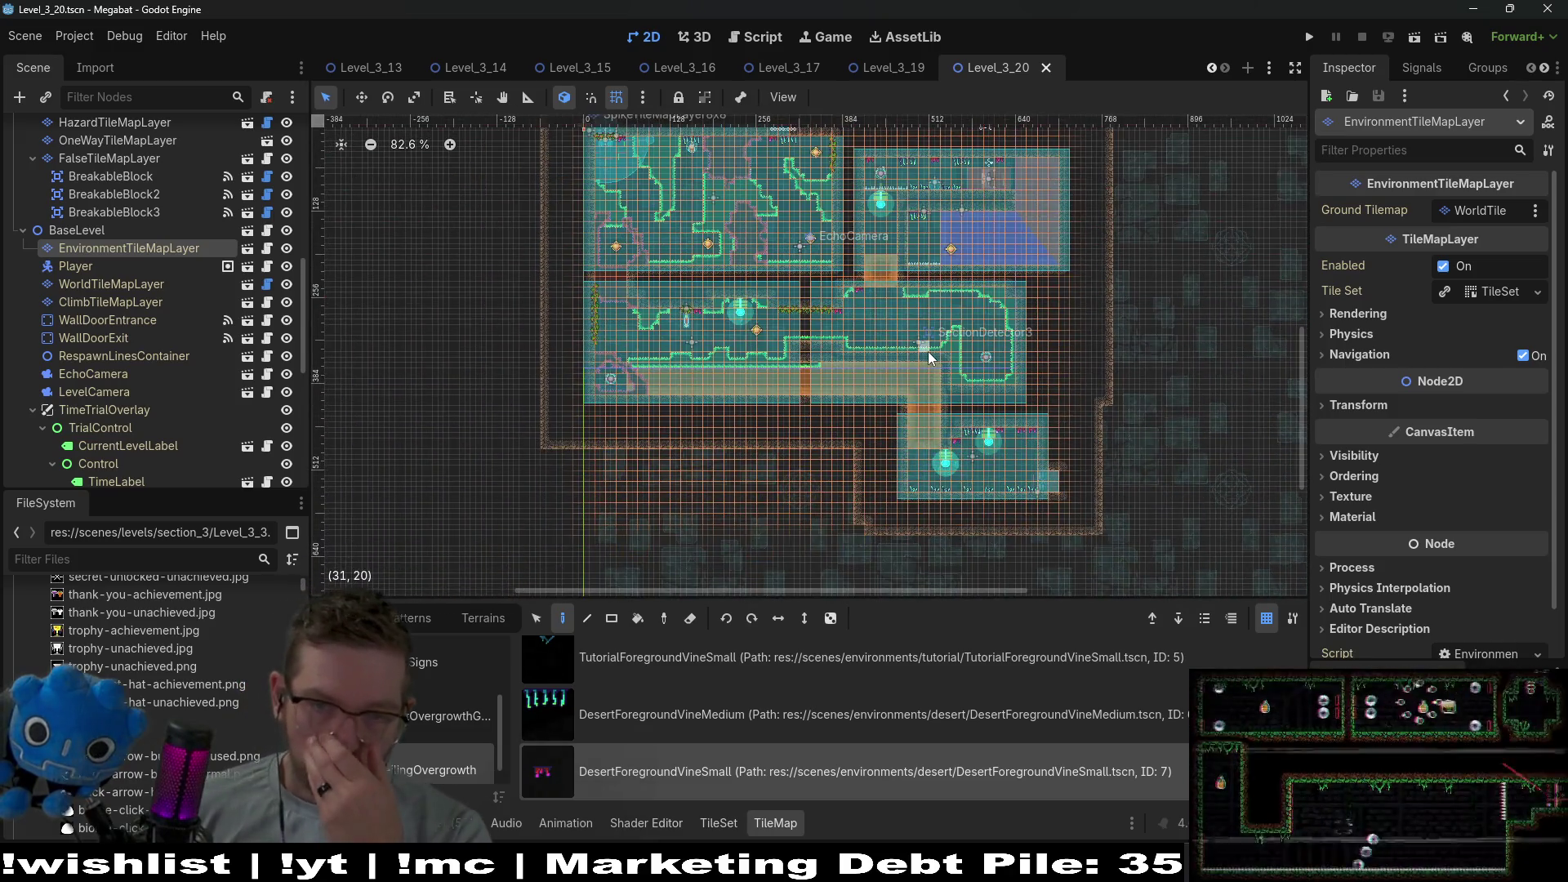
scroll(698, 301, "down", 10)
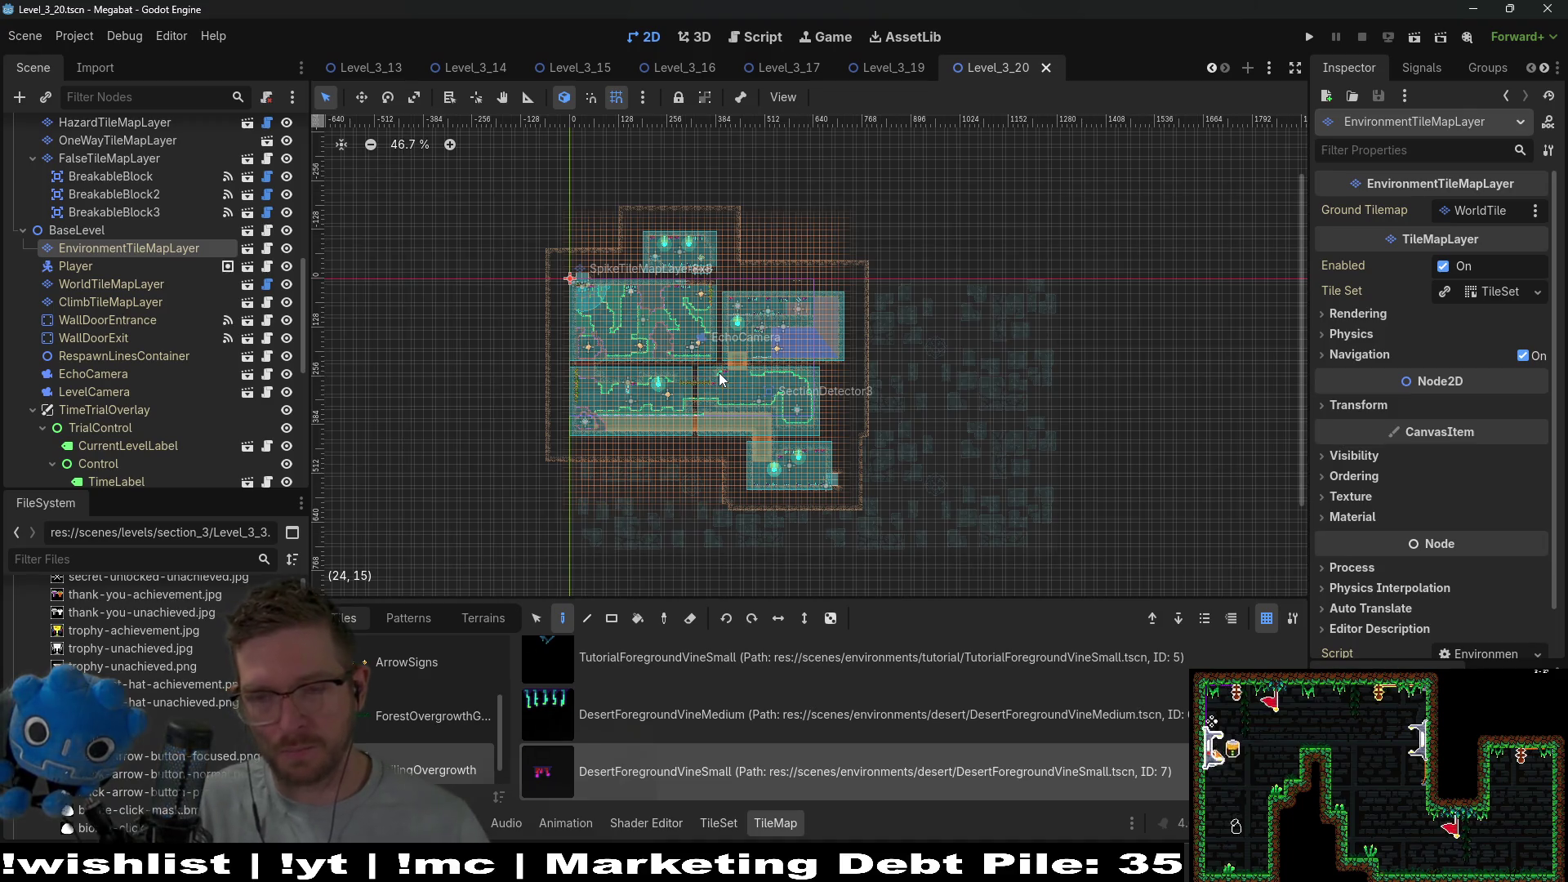
key("shift+alt+o")
type("gl")
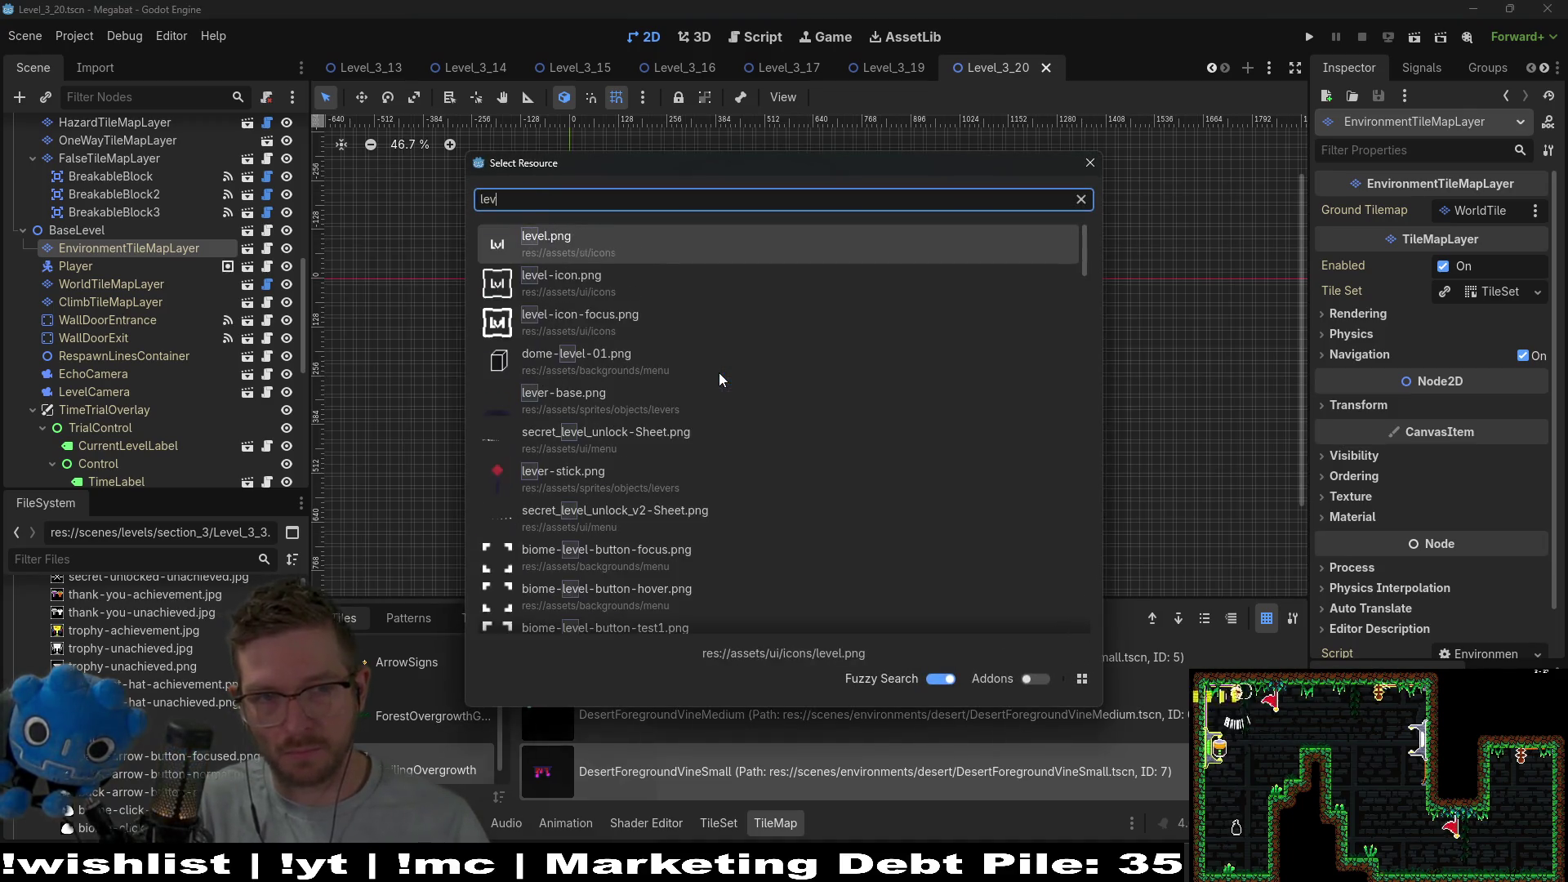
type("obalcons")
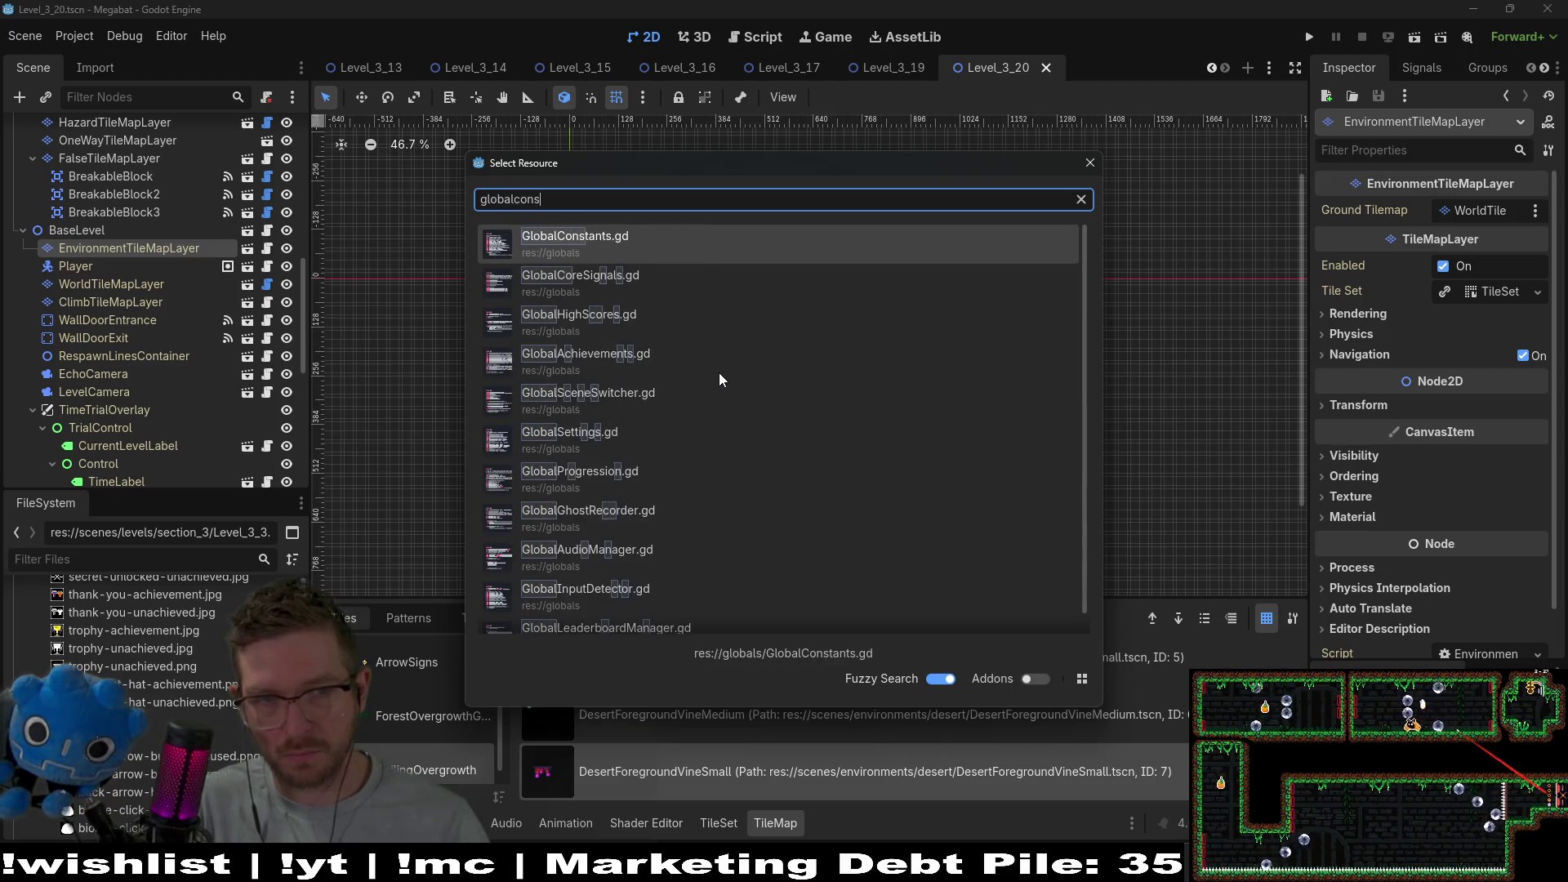
key("Return")
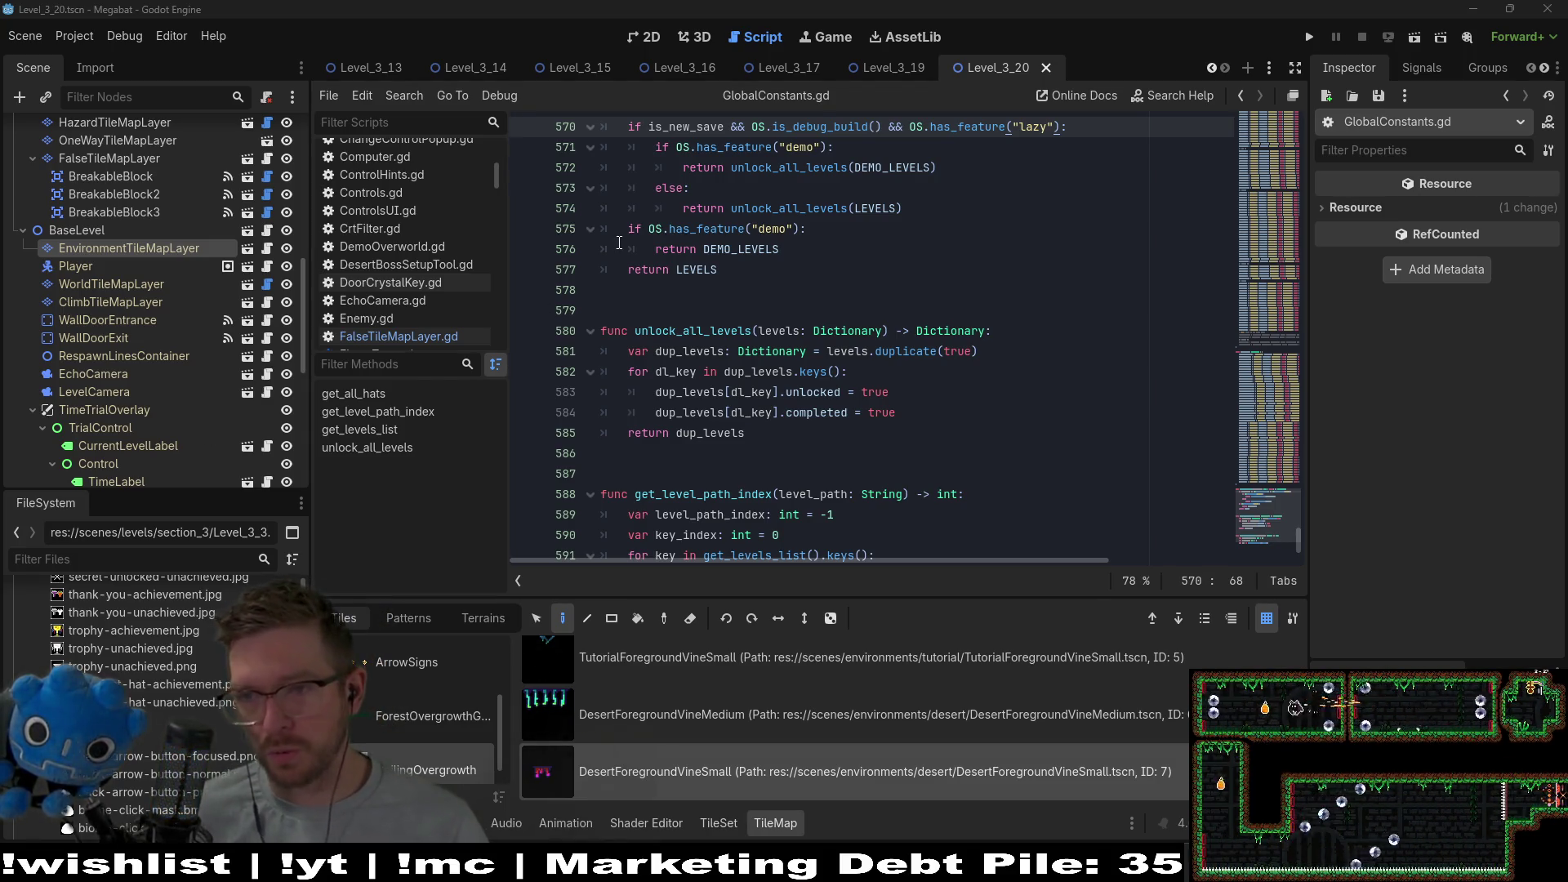
Scroll through GlobalConstants.gd, then return to the 2D level view.
scroll(620, 243, "down", 3)
scroll(619, 242, "up", 7)
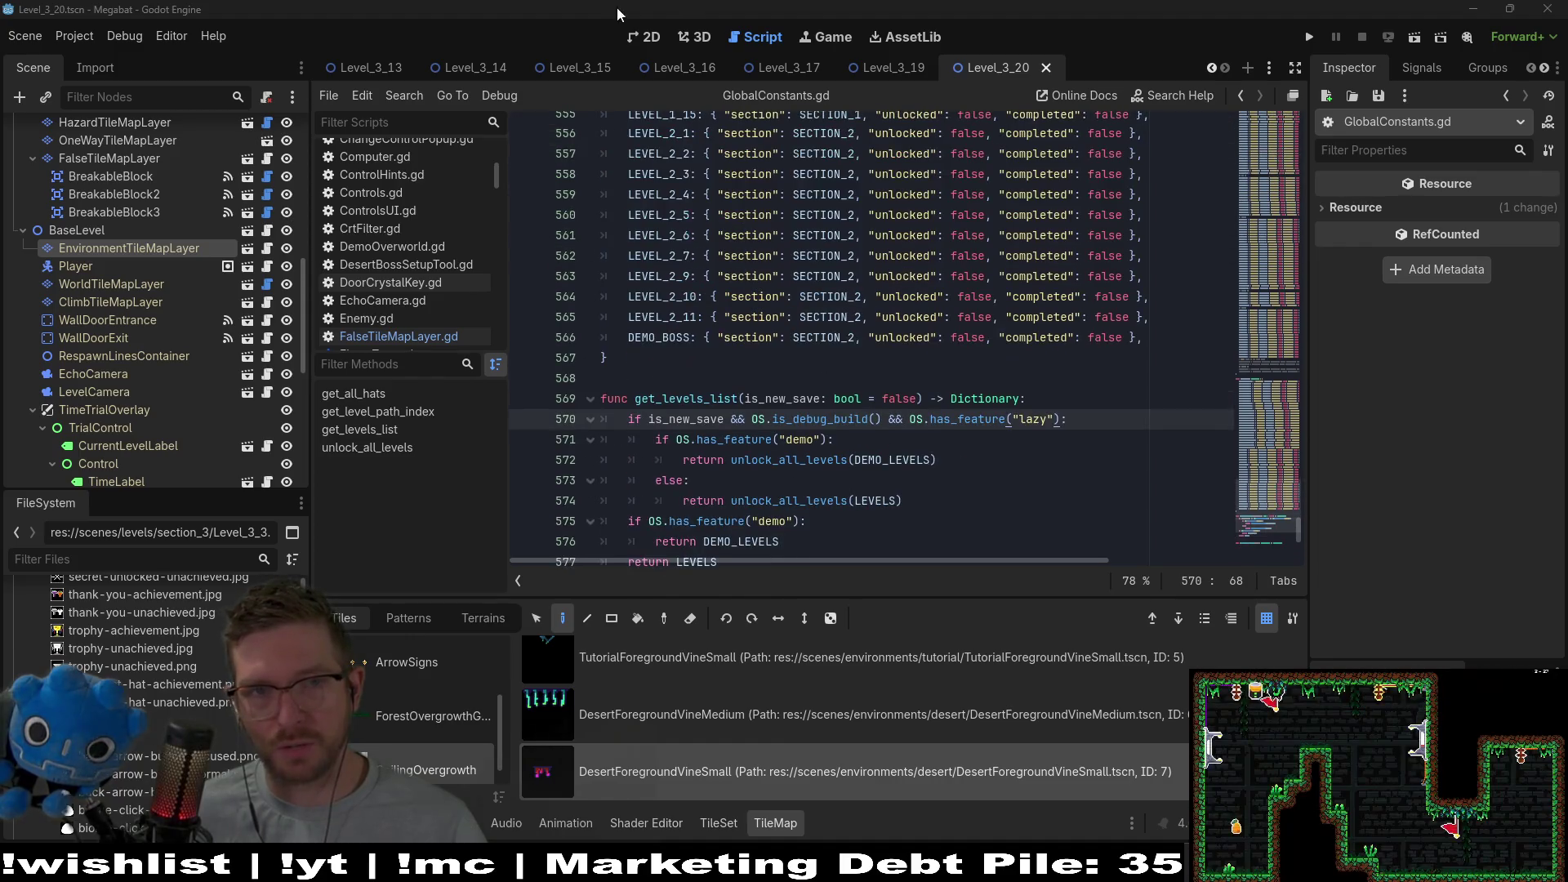
left_click(646, 37)
Zoom the 2D canvas to frame Level_3_20's whole decorated cave layout.
scroll(855, 359, "up", 1)
scroll(840, 367, "down", 1)
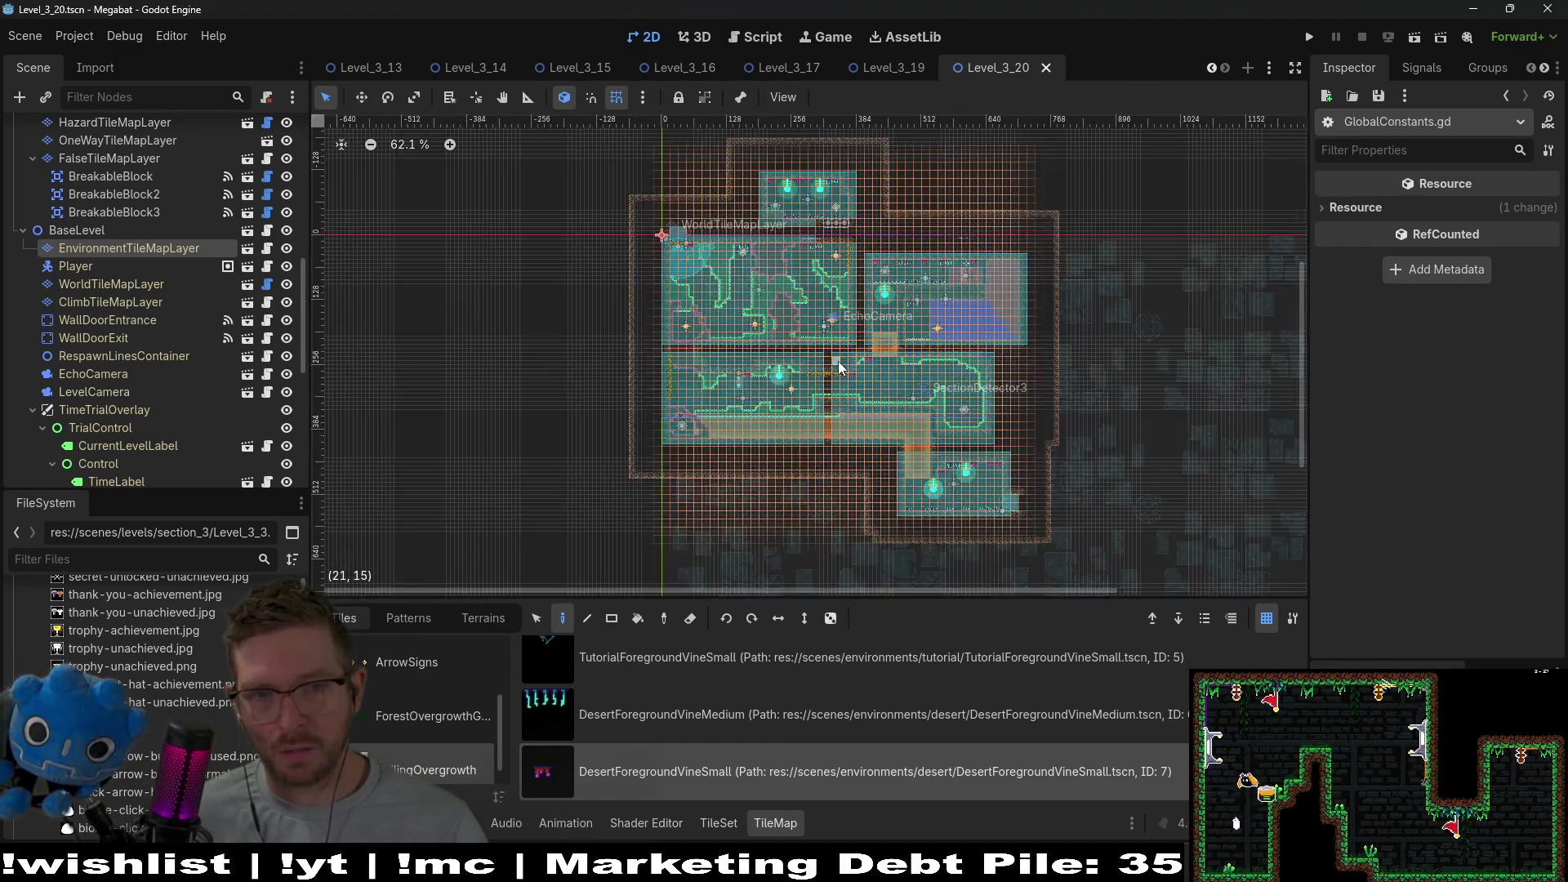
scroll(839, 367, "up", 1)
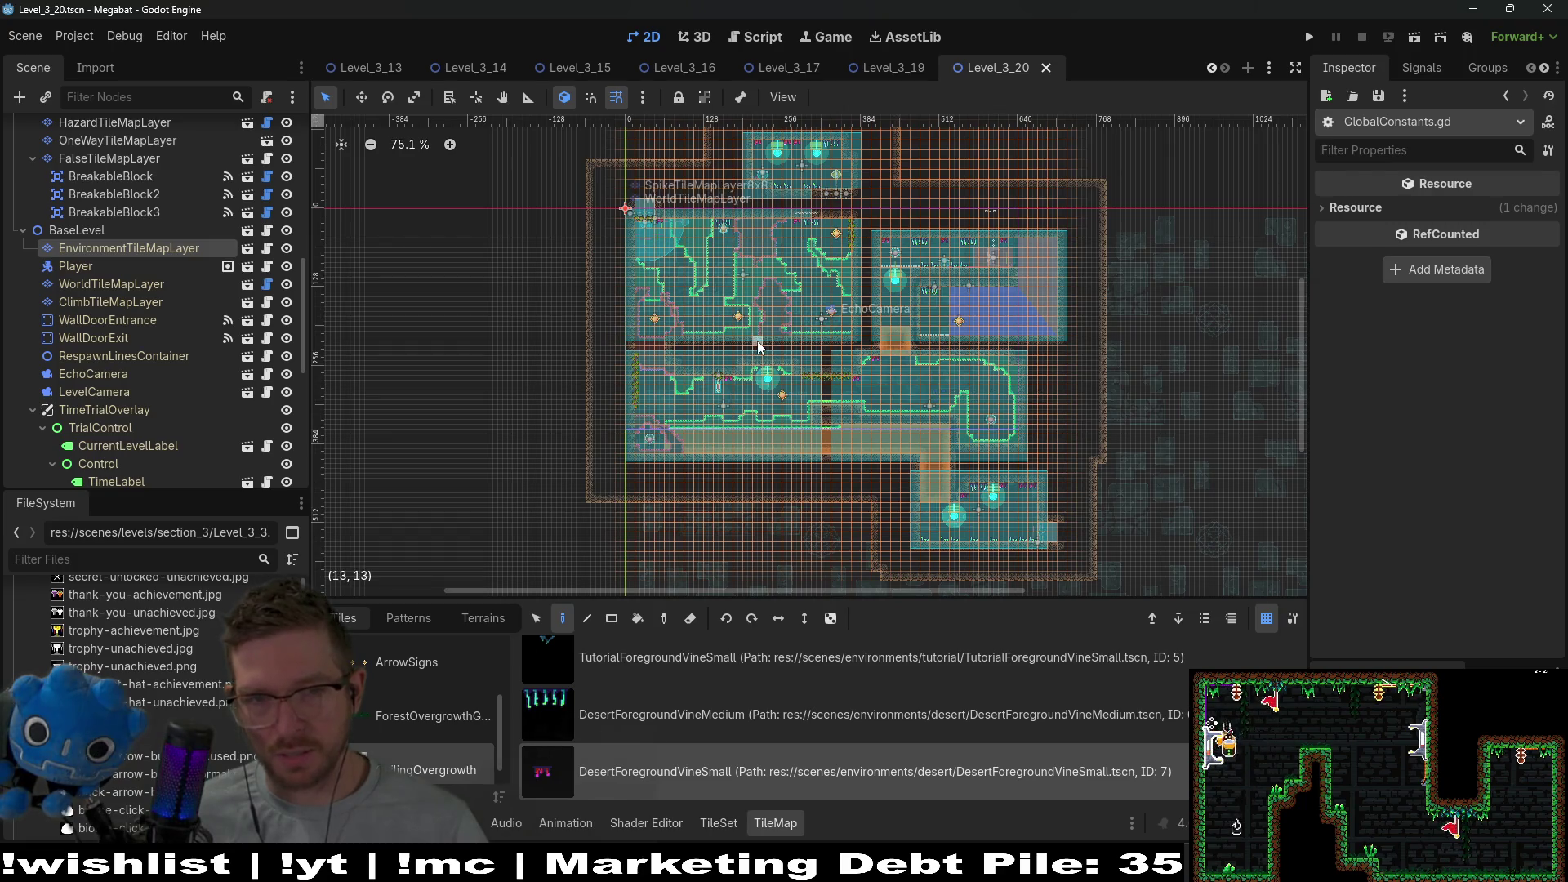
scroll(772, 317, "up", 1)
scroll(791, 316, "up", 1)
scroll(790, 317, "down", 1)
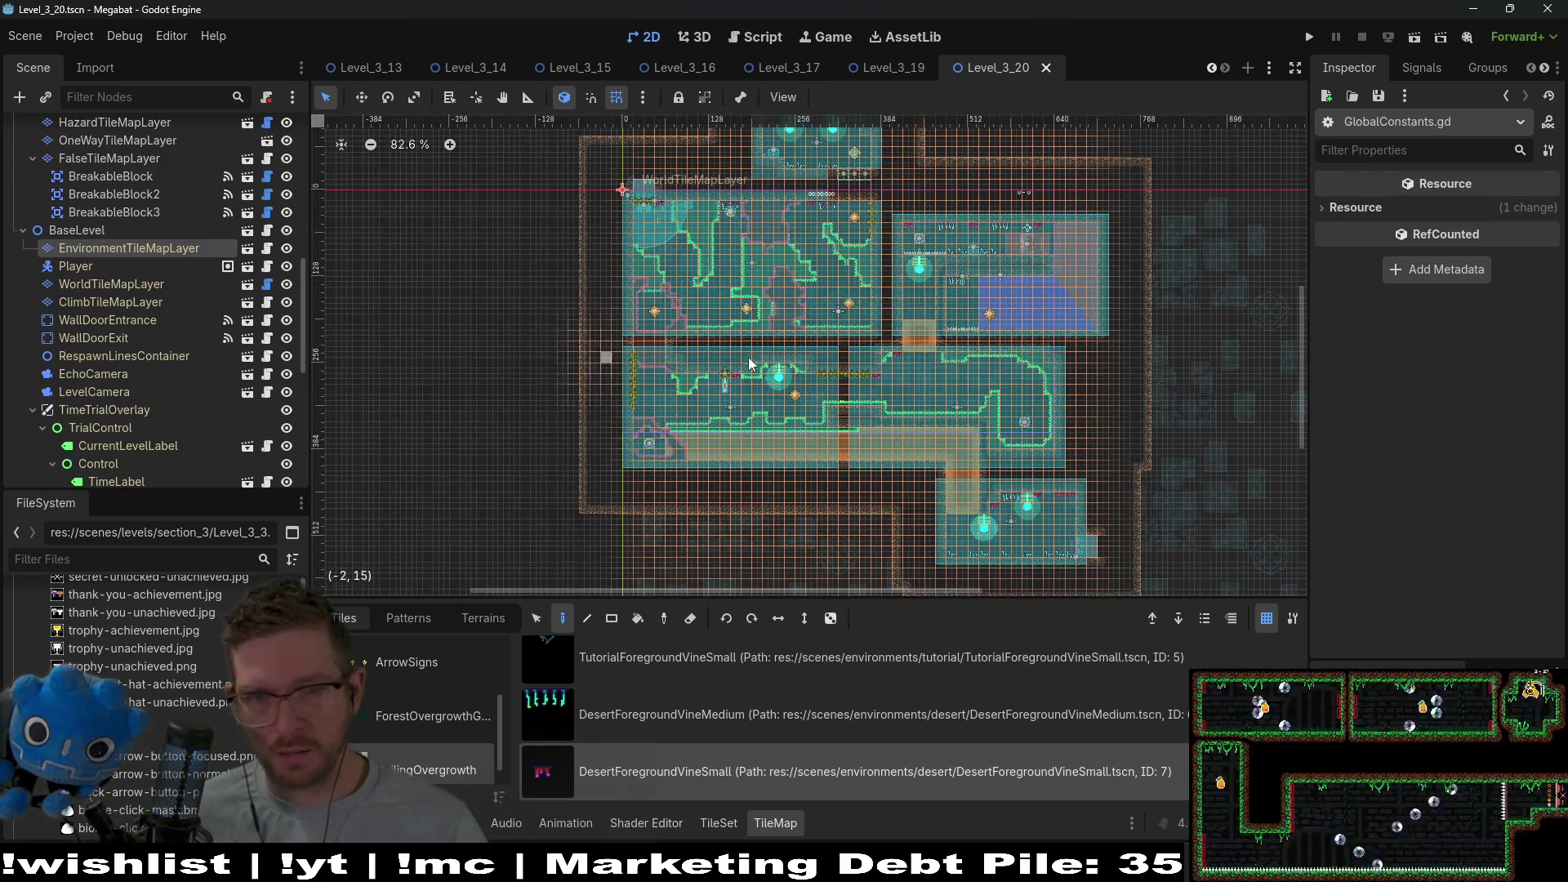